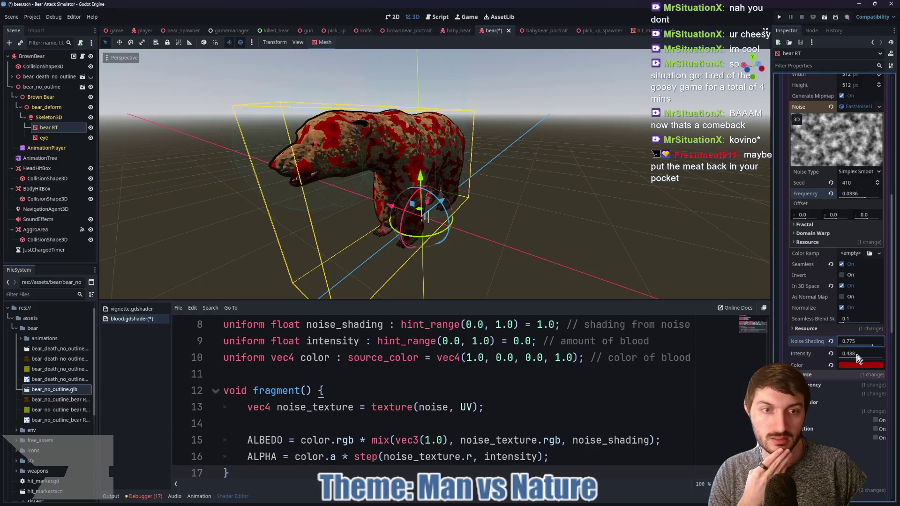
- Raise the blood intensity to about 0.56 and switch the noise type to Perlin
drag(858, 358, 866, 358)
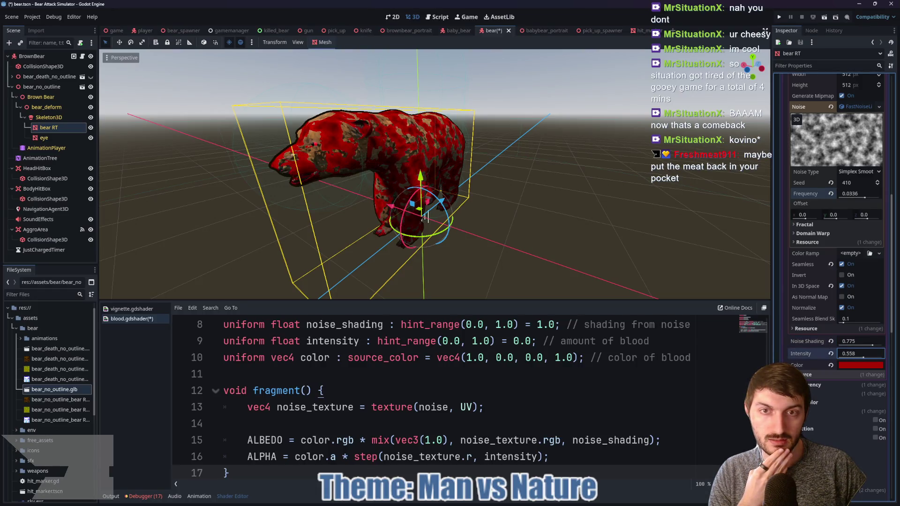
mouse_move(621, 206)
mouse_down()
mouse_move(560, 214)
mouse_move(587, 246)
mouse_up()
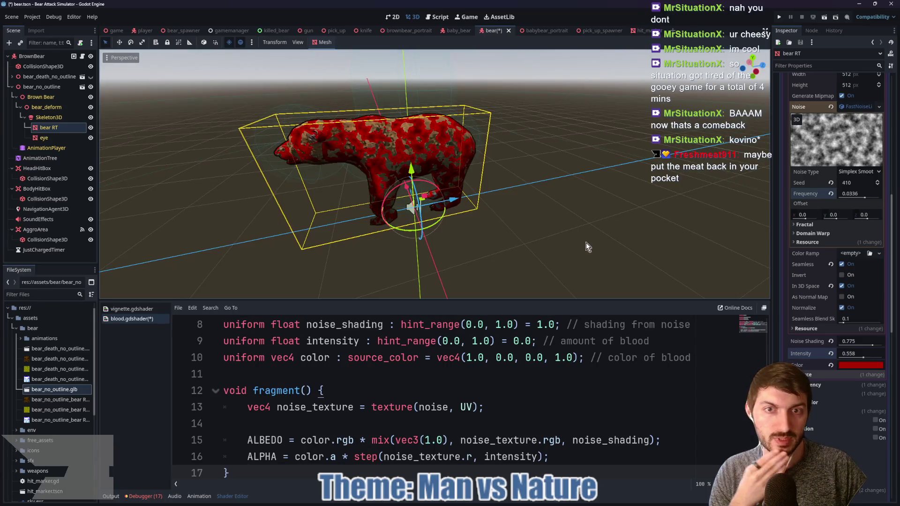
click(858, 171)
click(863, 205)
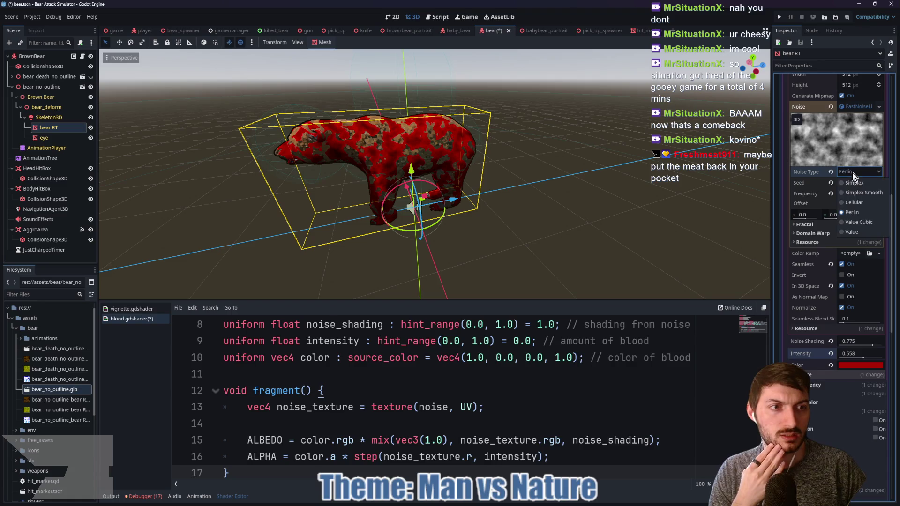
- Try the Ping-Pong fractal type, then set the fractal type back to FBM
click(857, 225)
click(861, 234)
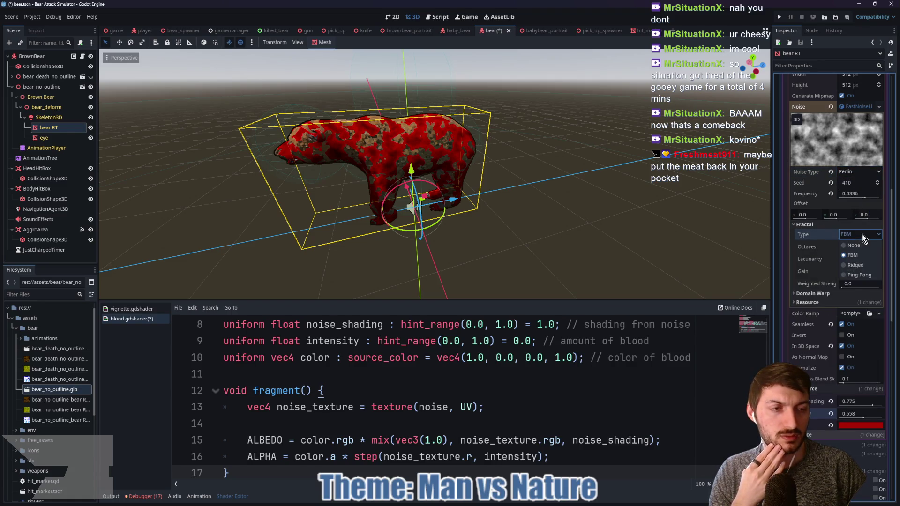
click(859, 276)
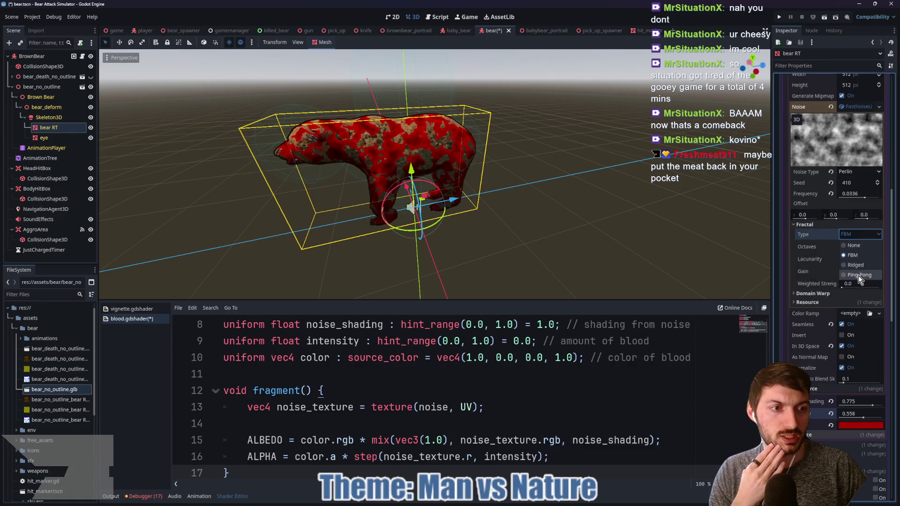
click(860, 234)
click(847, 254)
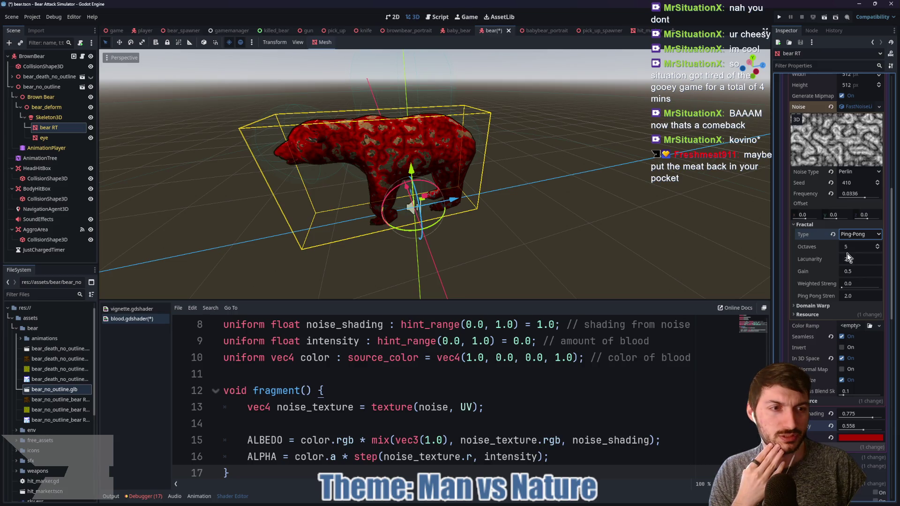
- Try Value Cubic noise, then settle on Simplex with frequency lowered to 0.0146
click(856, 172)
click(859, 221)
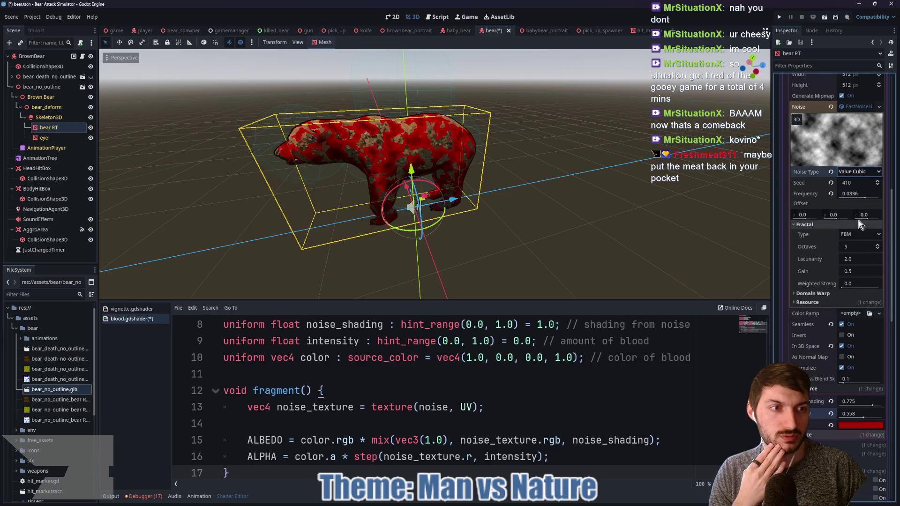
click(858, 173)
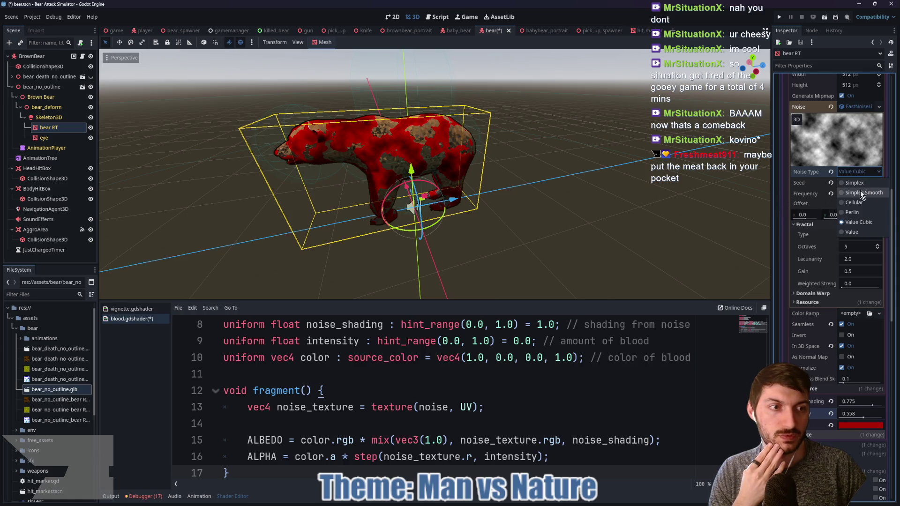
click(857, 188)
drag(858, 195, 834, 194)
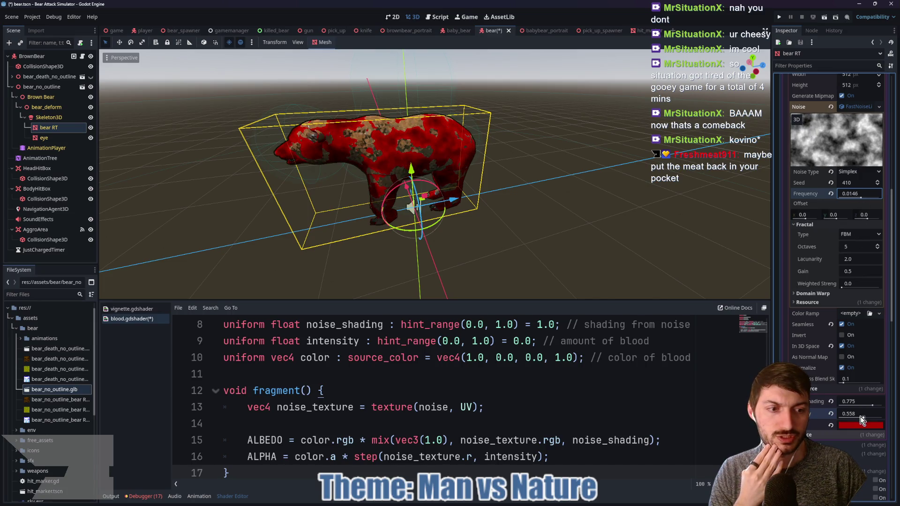
- Adjust blood intensity to around 0.48 and enable As Normal Map on the noise
mouse_move(863, 420)
mouse_down()
mouse_move(873, 418)
mouse_move(843, 410)
mouse_move(859, 410)
mouse_up()
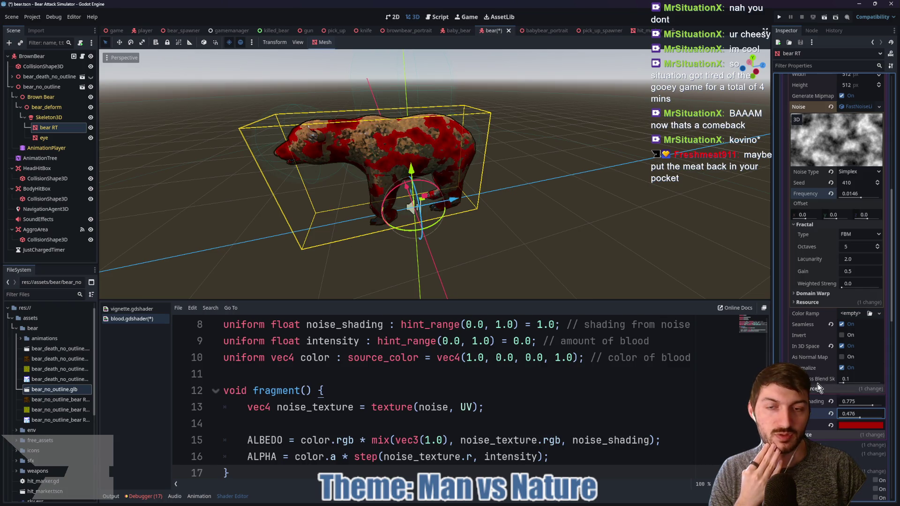
mouse_move(553, 263)
mouse_down()
mouse_move(677, 234)
mouse_move(600, 245)
mouse_up()
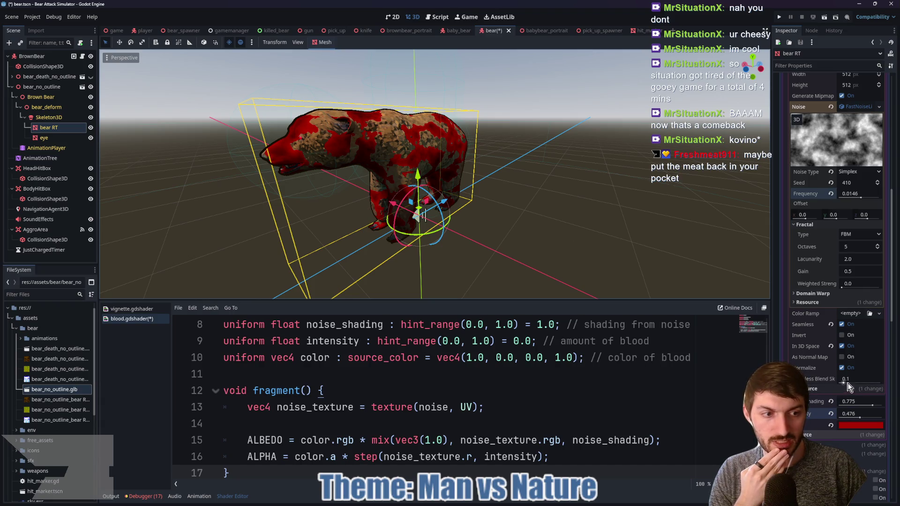
click(842, 358)
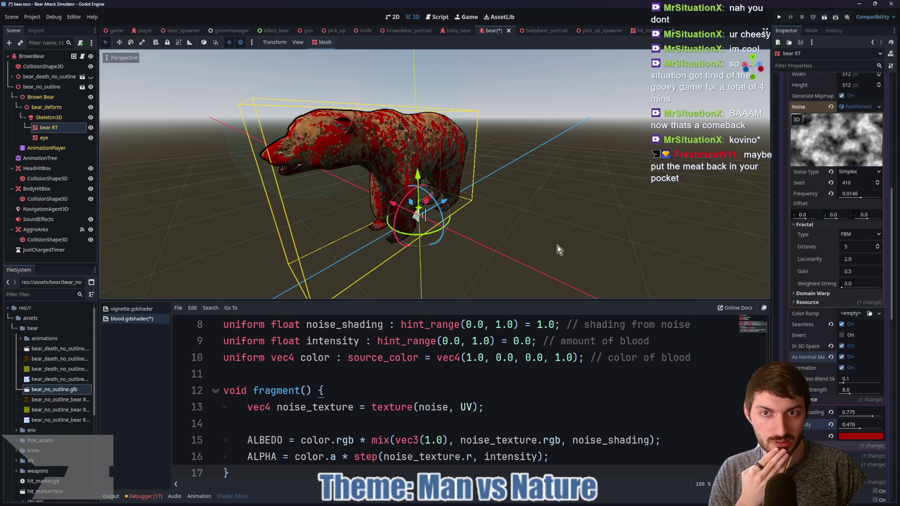
mouse_move(558, 246)
mouse_down()
mouse_move(628, 252)
mouse_move(649, 242)
mouse_move(555, 245)
mouse_up()
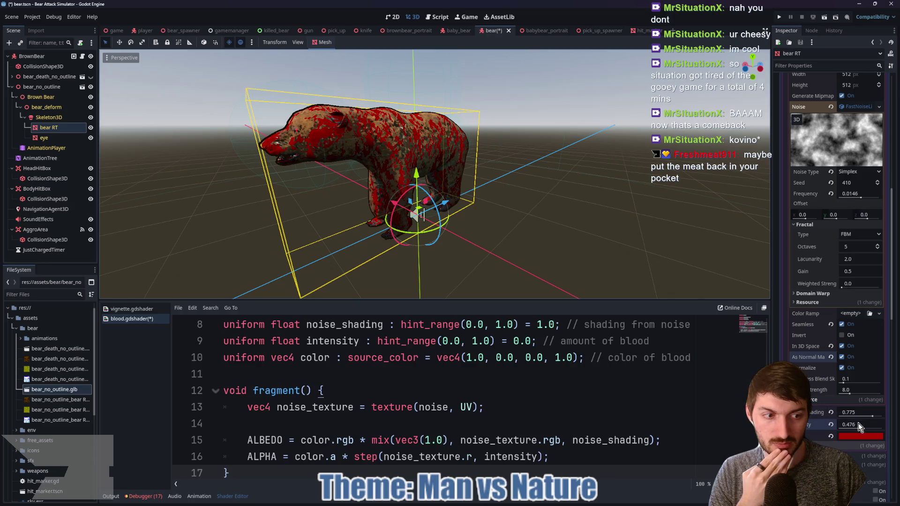
- Push intensity to full red, disable As Normal Map, then reset intensity to 0
mouse_move(862, 428)
mouse_down()
mouse_move(881, 431)
mouse_move(851, 431)
mouse_move(860, 430)
mouse_up()
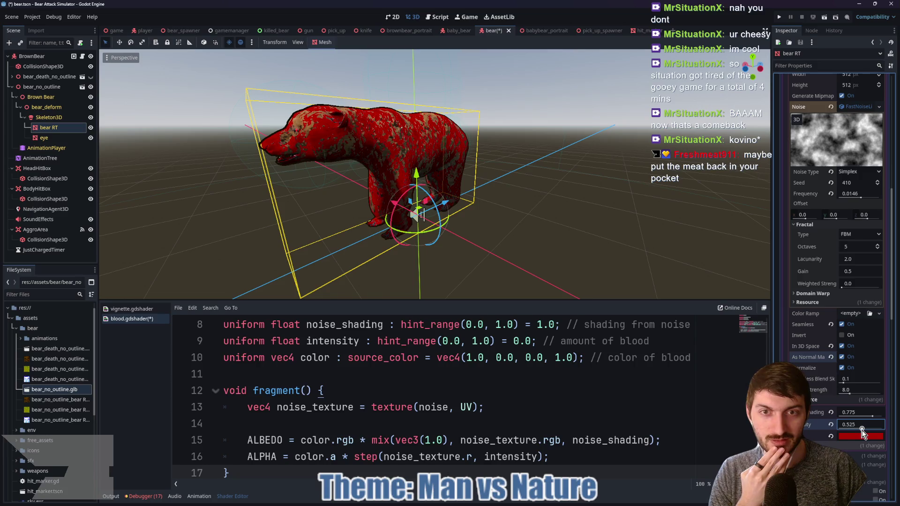
click(841, 357)
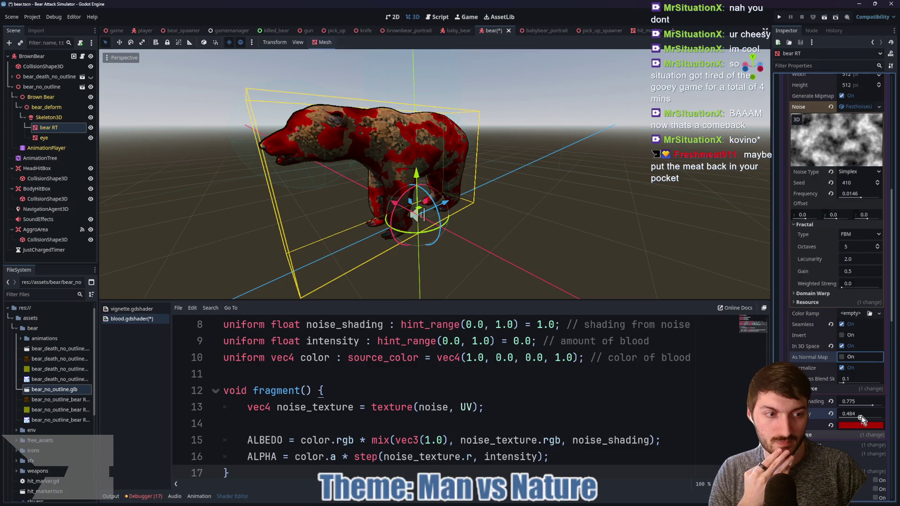
drag(862, 416, 831, 416)
click(831, 415)
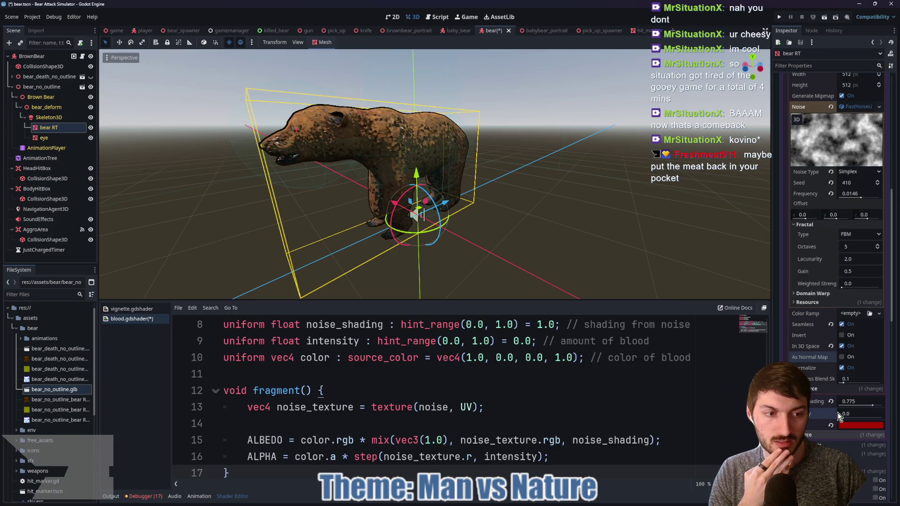
scroll(834, 427, down, 3)
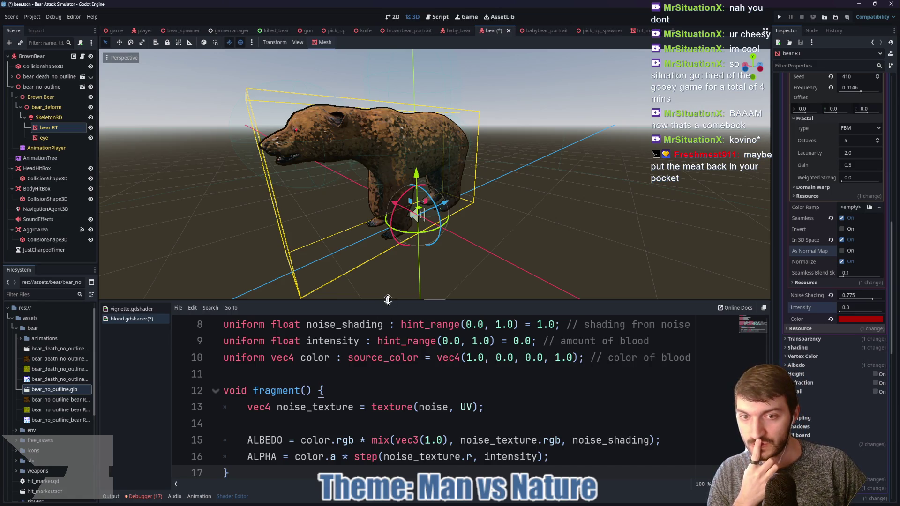
- Enlarge the shader editor, set blood intensity to 0.492, and review the shader code
drag(388, 301, 391, 226)
scroll(404, 349, down, 1)
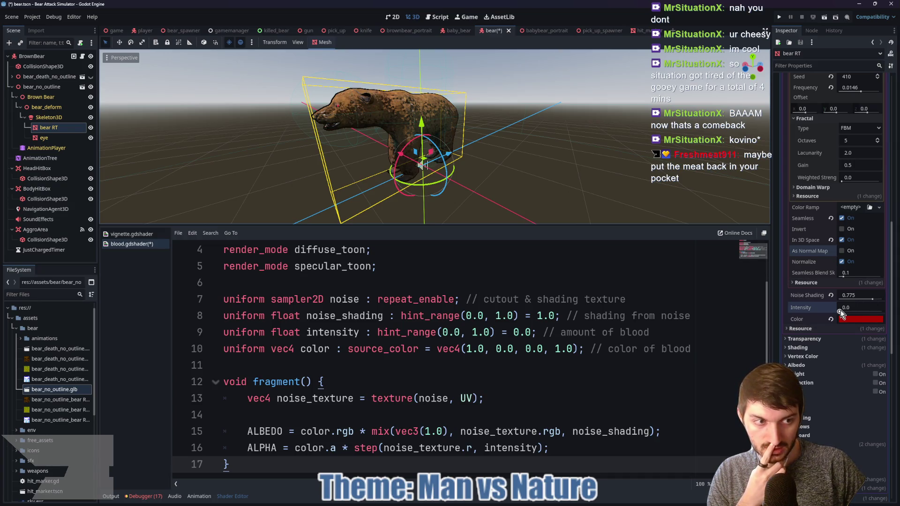
drag(840, 310, 861, 310)
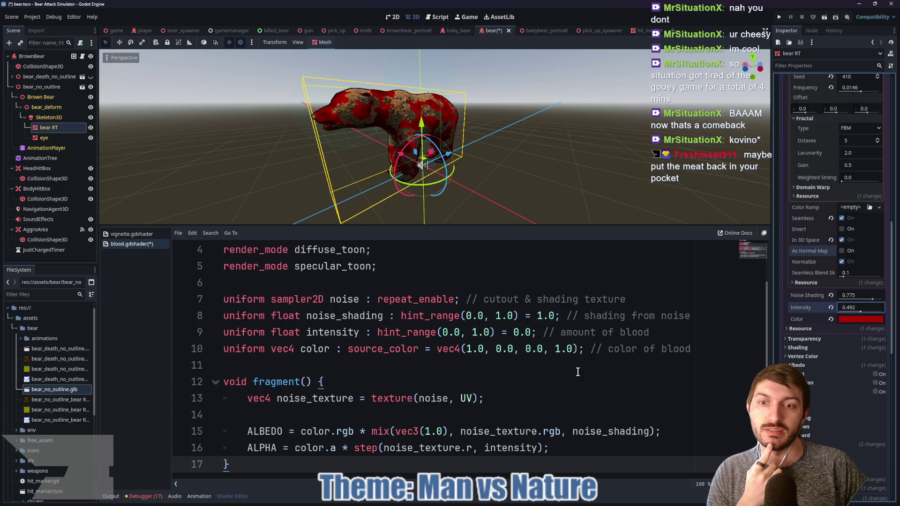
scroll(341, 311, up, 1)
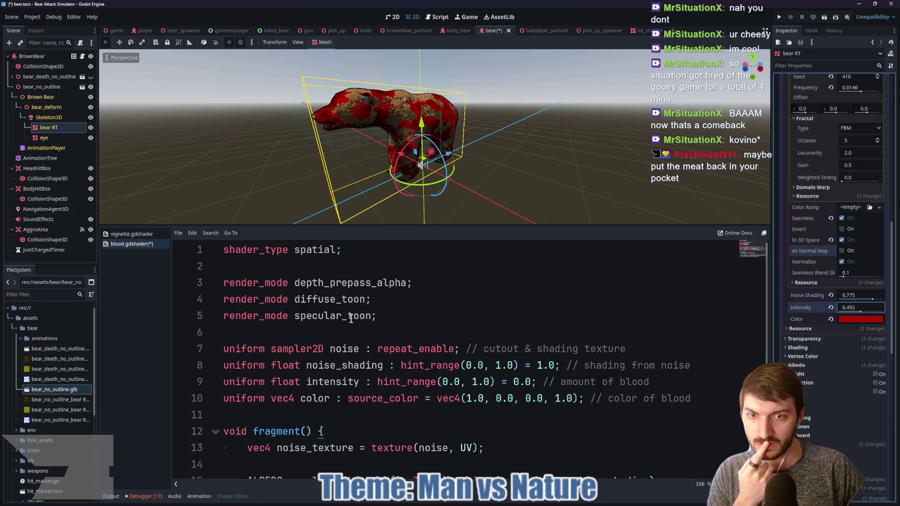
scroll(343, 312, down, 1)
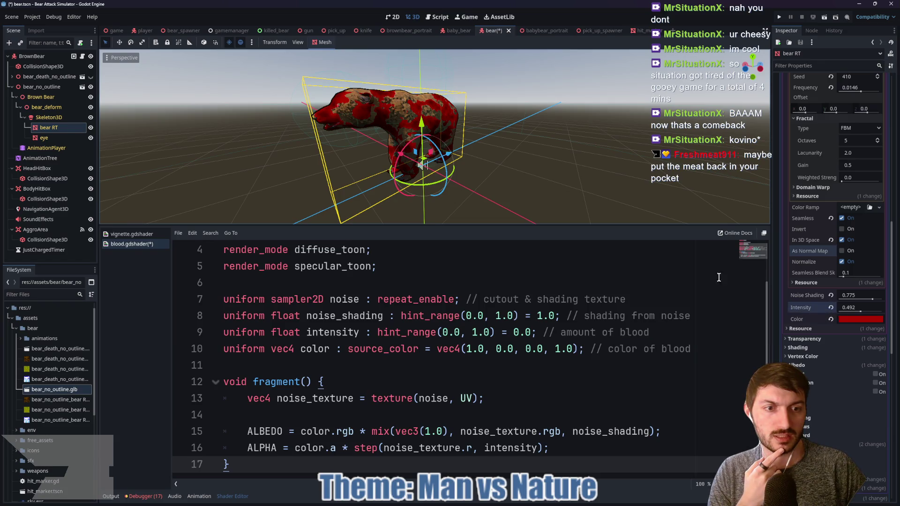
- Open the parent bear.gd script in an enlarged script editor
click(82, 57)
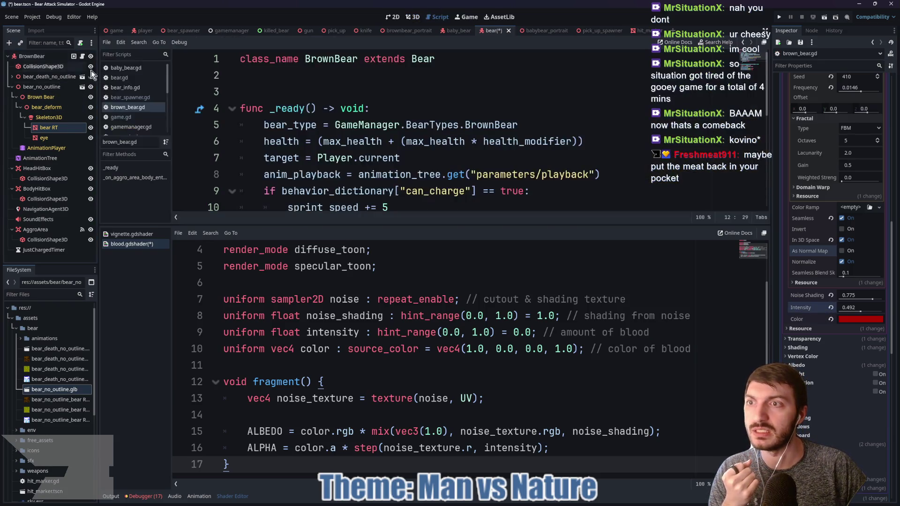
drag(471, 225, 471, 377)
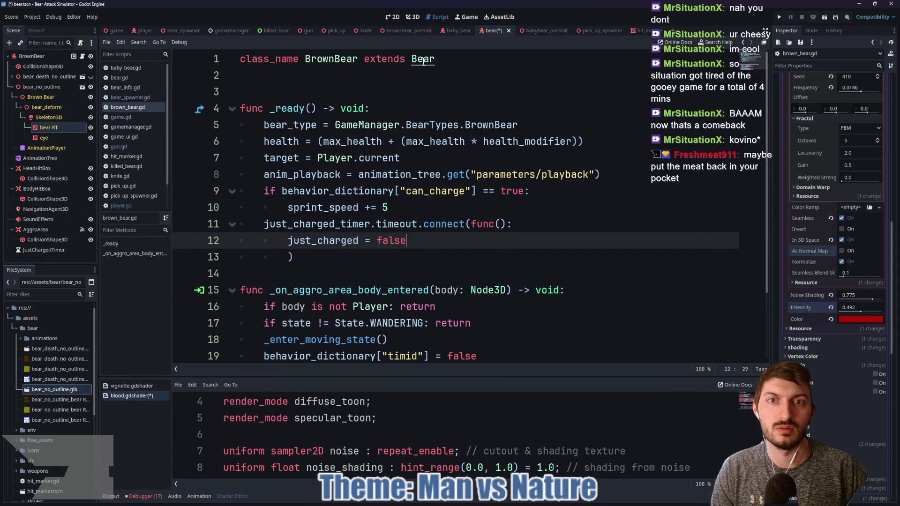
ctrl+click(423, 61)
scroll(378, 176, down, 20)
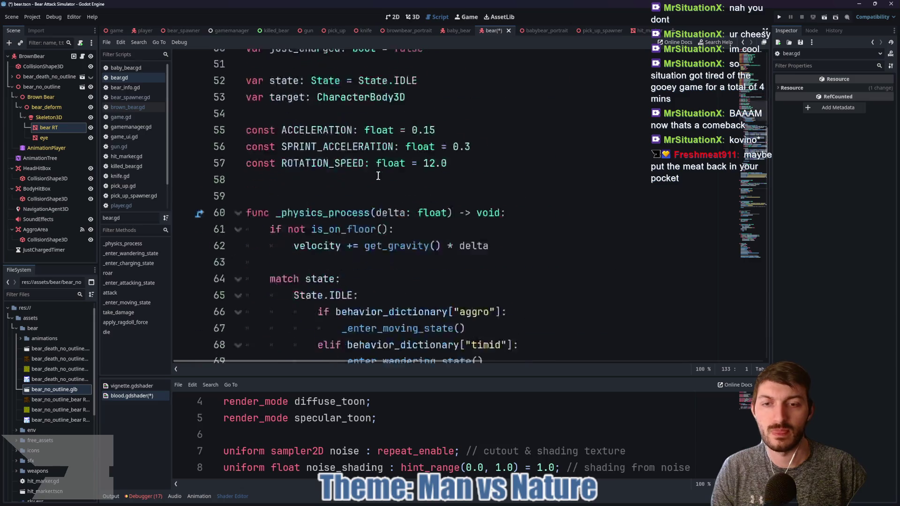
scroll(384, 215, down, 20)
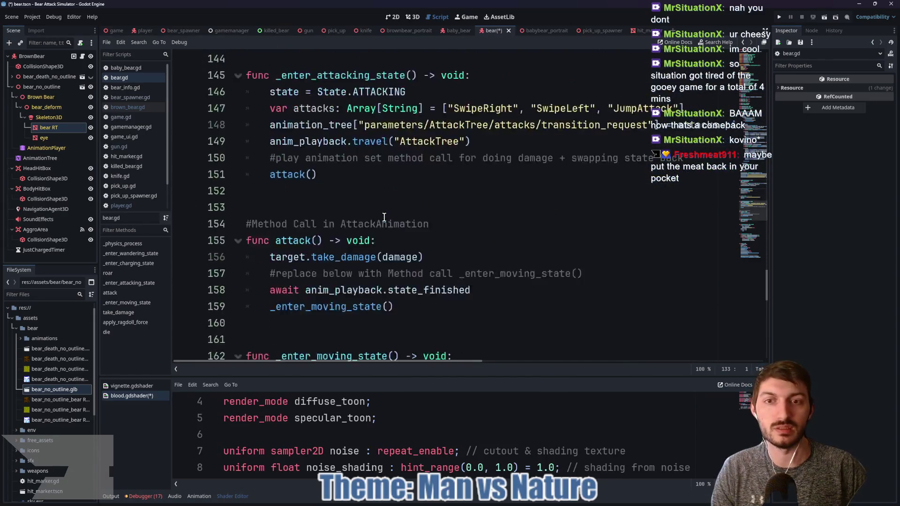
scroll(335, 218, up, 4)
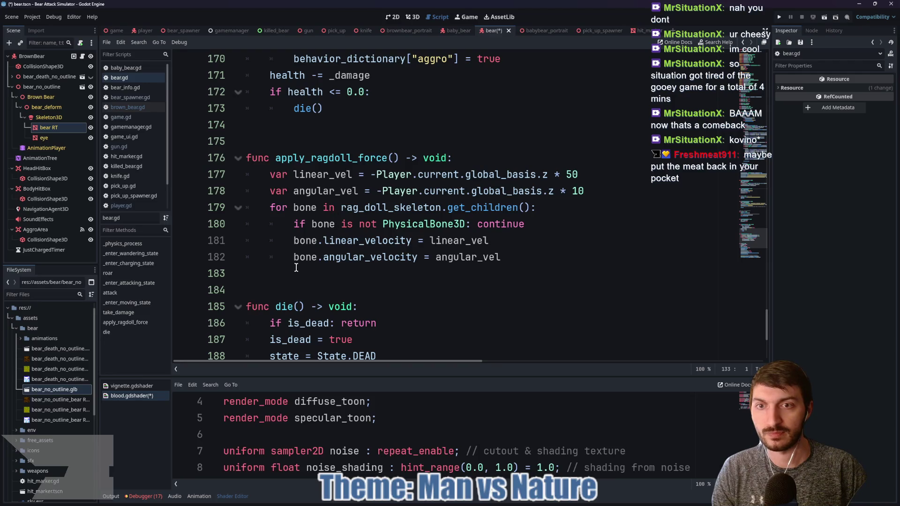
scroll(297, 268, up, 4)
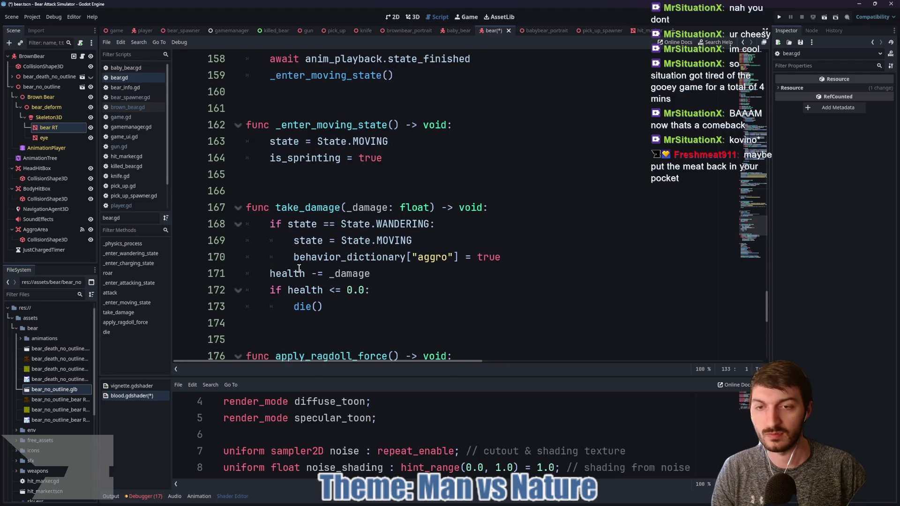
- Declare 'func tween_blood() -> void:' after the take_damage function
click(269, 329)
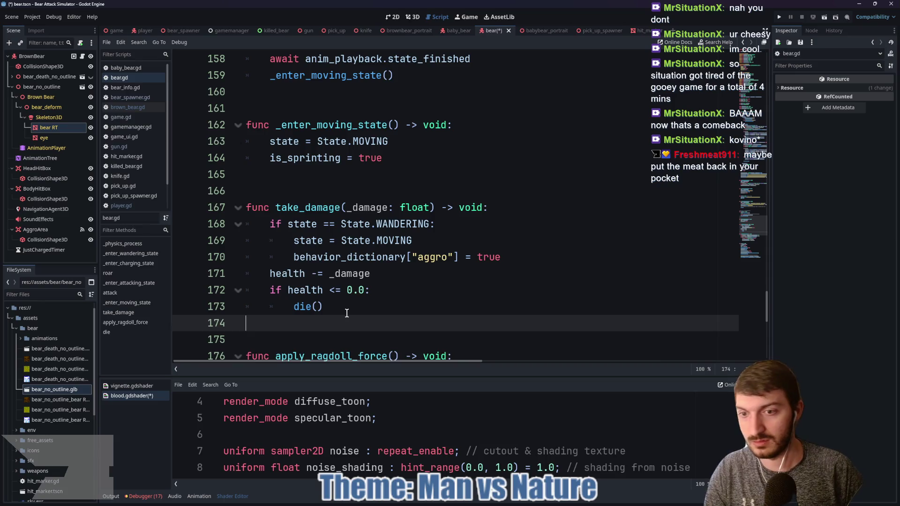
key(Return)
text(func tw)
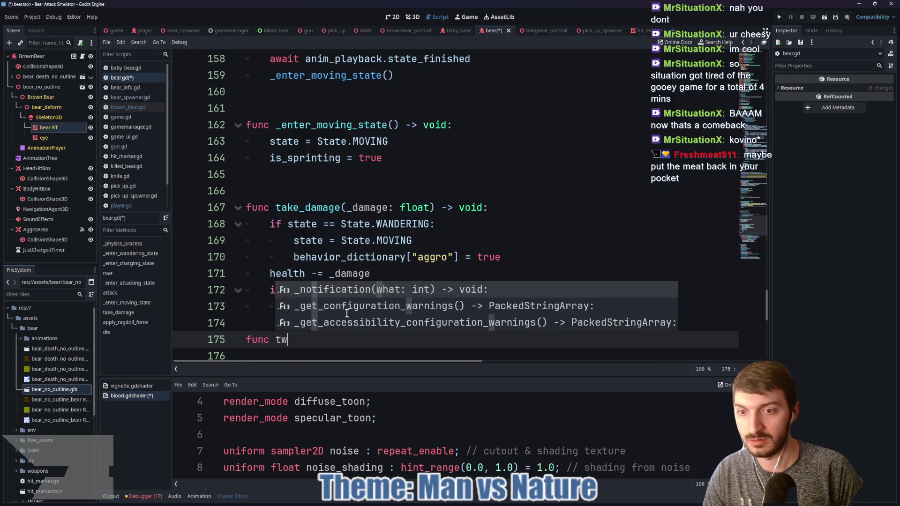
text(een_blood() ->)
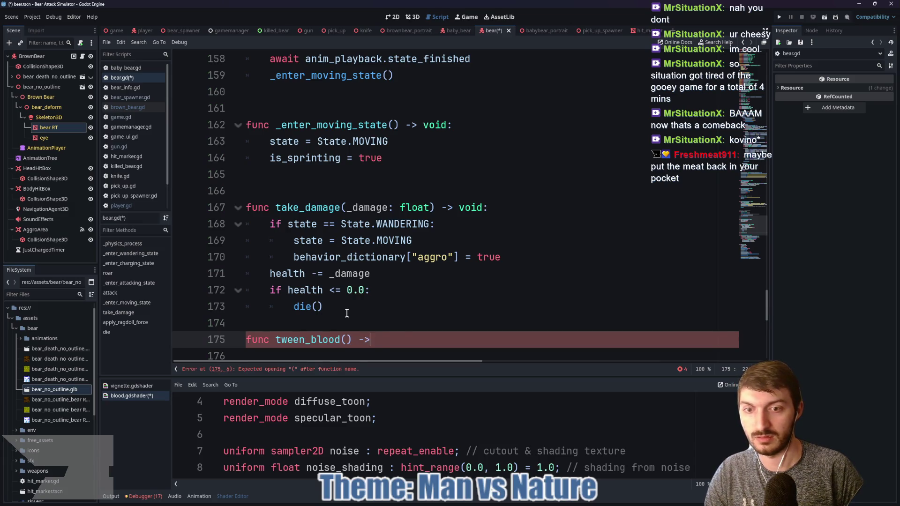
text( void:)
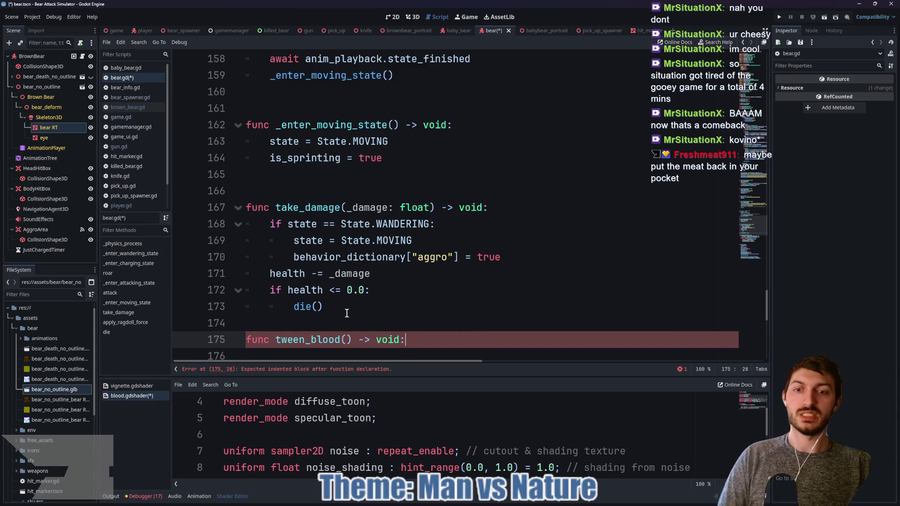
click(348, 338)
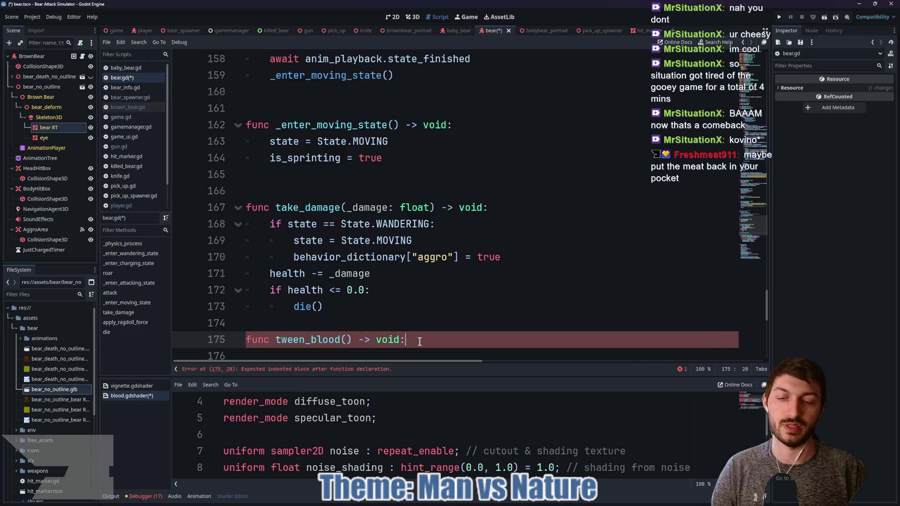
key(Return)
scroll(409, 325, down, 2)
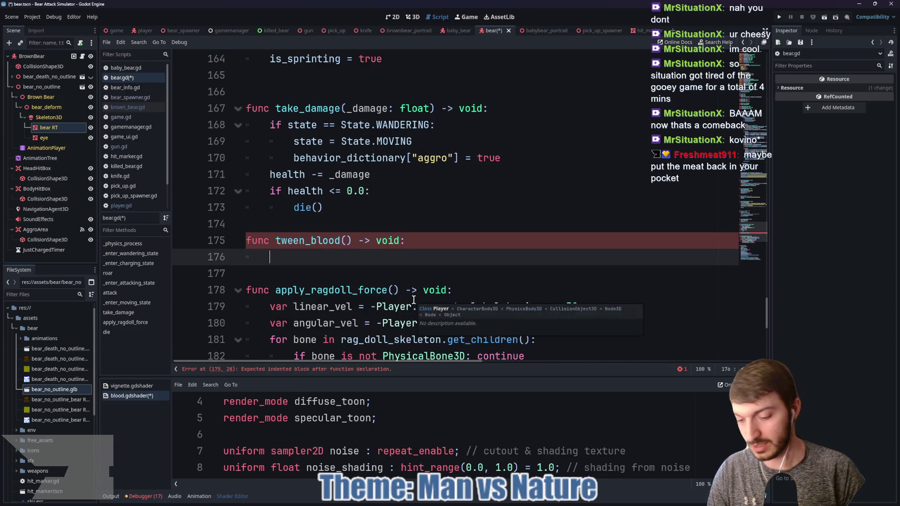
- Add 'var tween = create_tween()' and a 'tween.tween_property()' call to the function body
text(var tween)
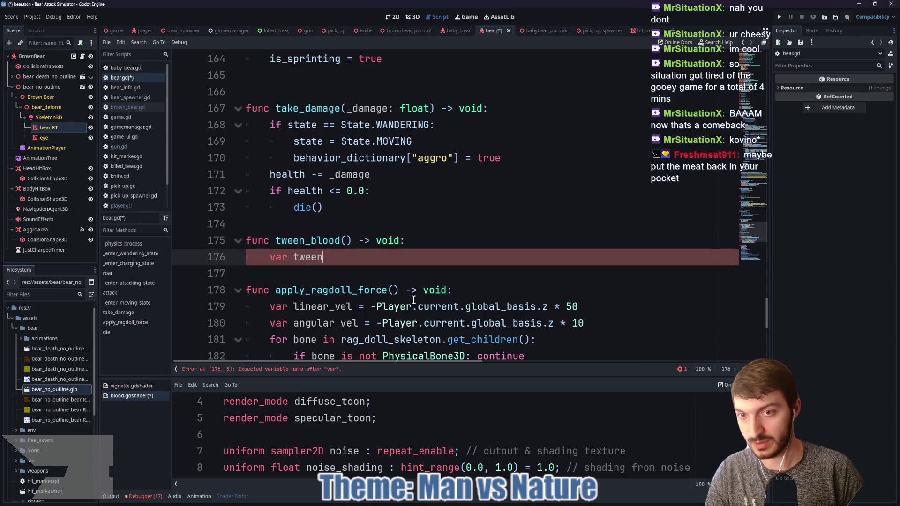
text( = create)
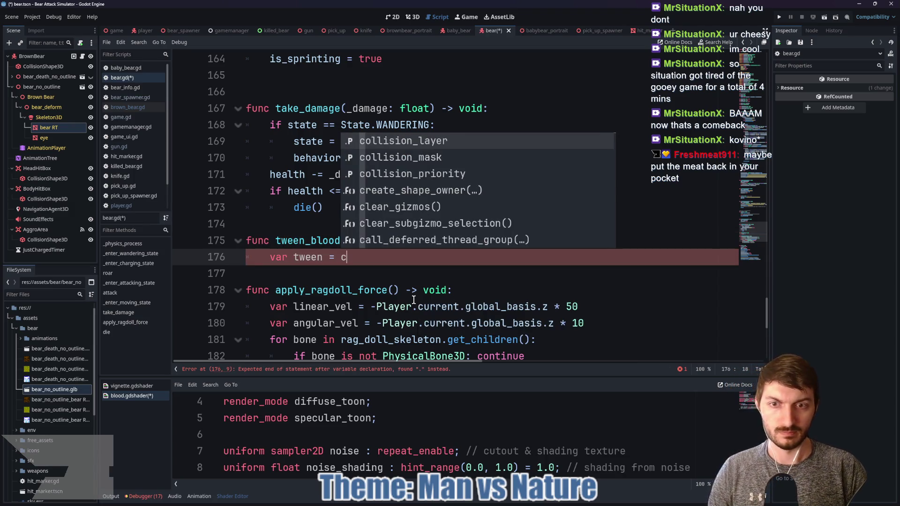
key(Down)
key(Return)
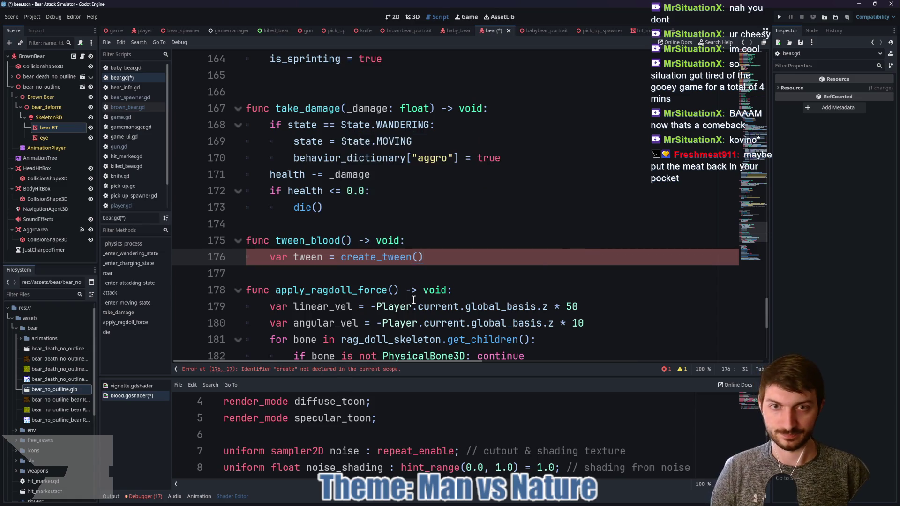
key(Return)
text(tween.tween_prop)
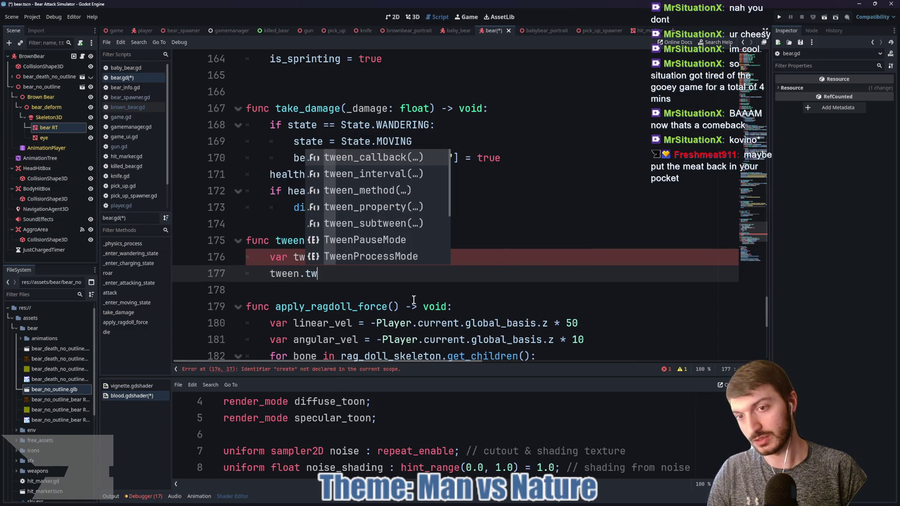
key(Return)
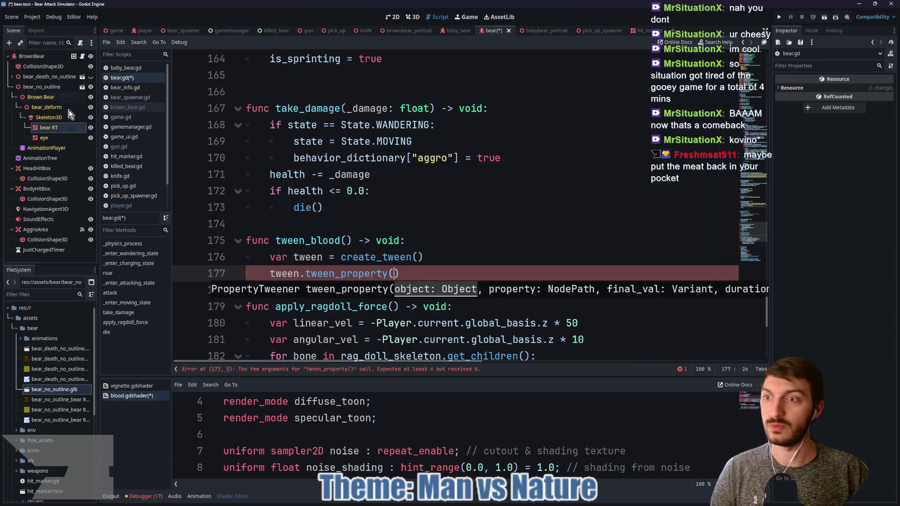
scroll(469, 240, up, 15)
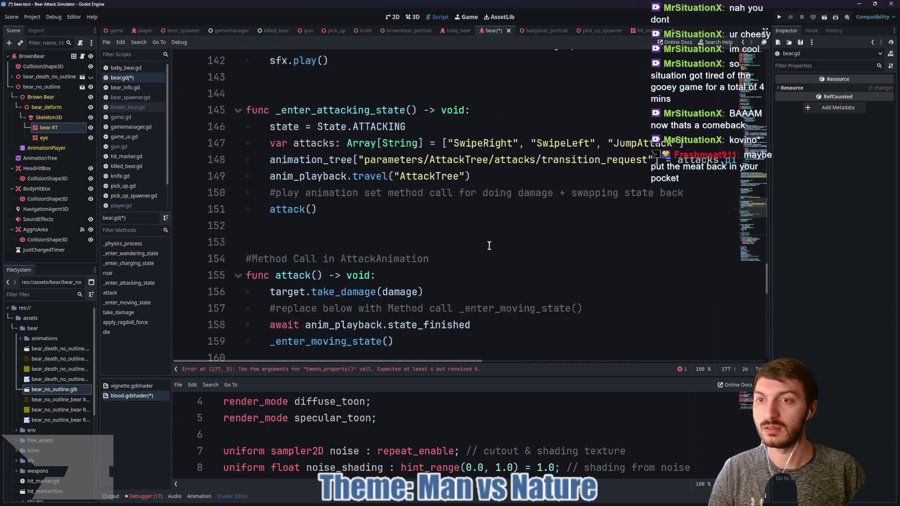
scroll(469, 240, up, 20)
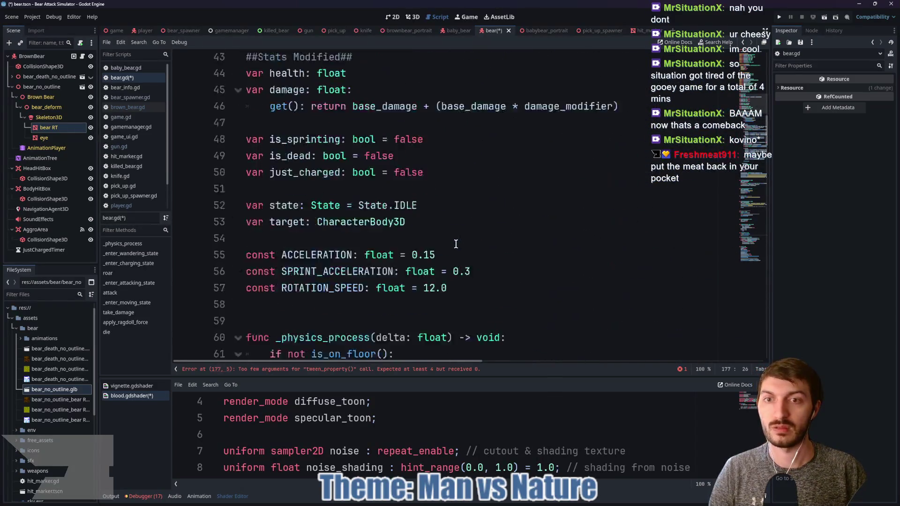
scroll(454, 241, up, 4)
scroll(459, 225, down, 2)
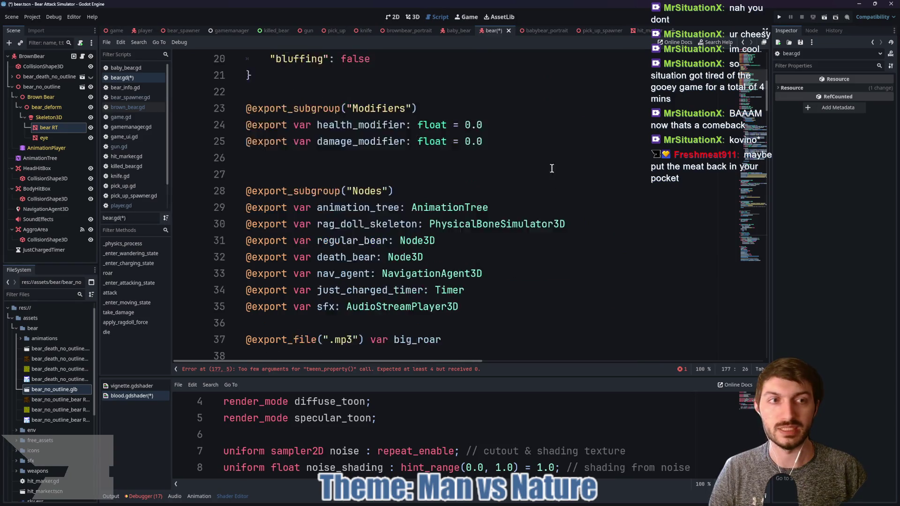
- Select bear RT and expand its slot 0 material override and second next-pass material
click(80, 128)
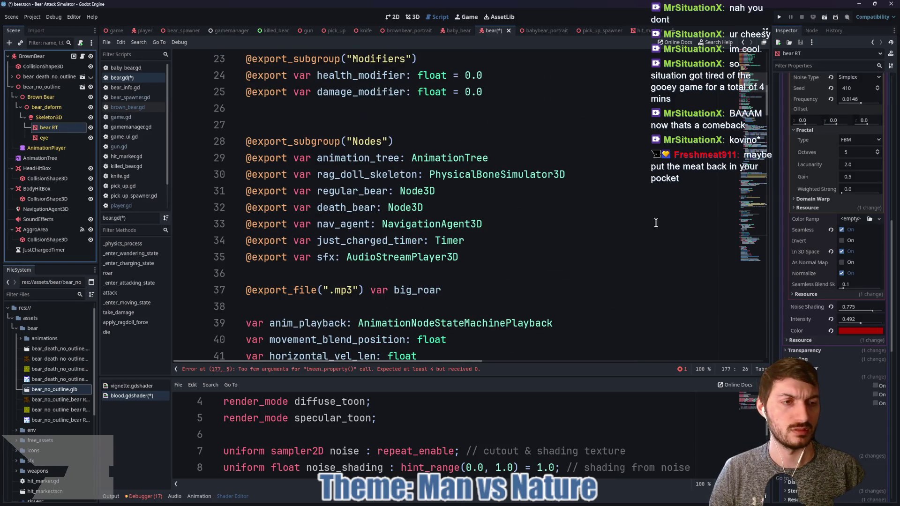
scroll(842, 252, up, 8)
scroll(837, 251, up, 1)
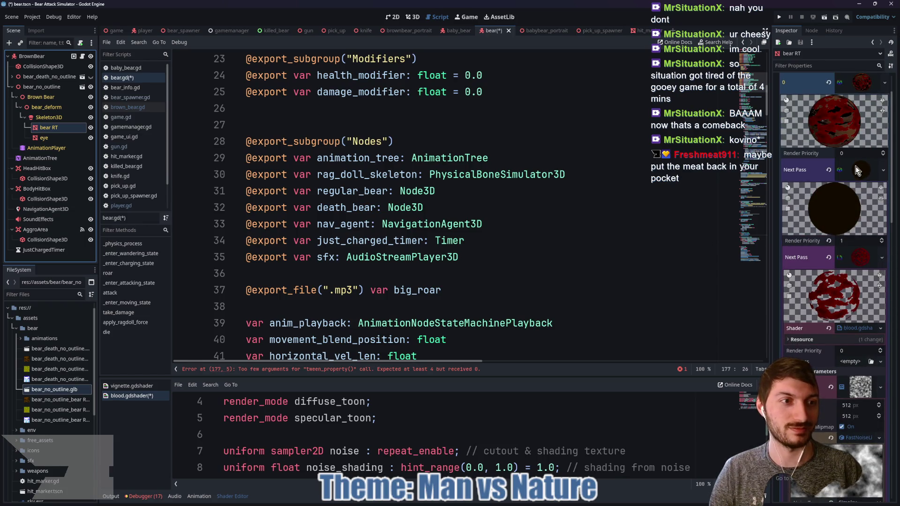
scroll(858, 164, up, 1)
click(862, 135)
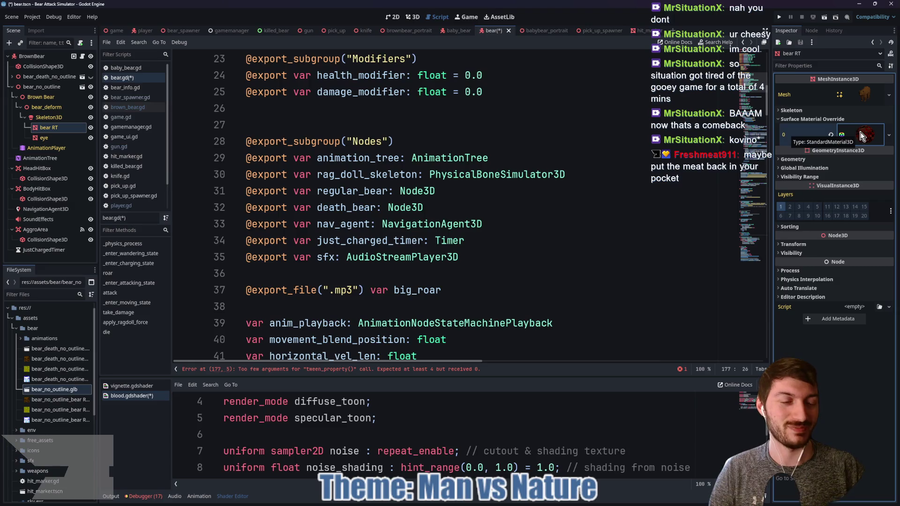
click(862, 136)
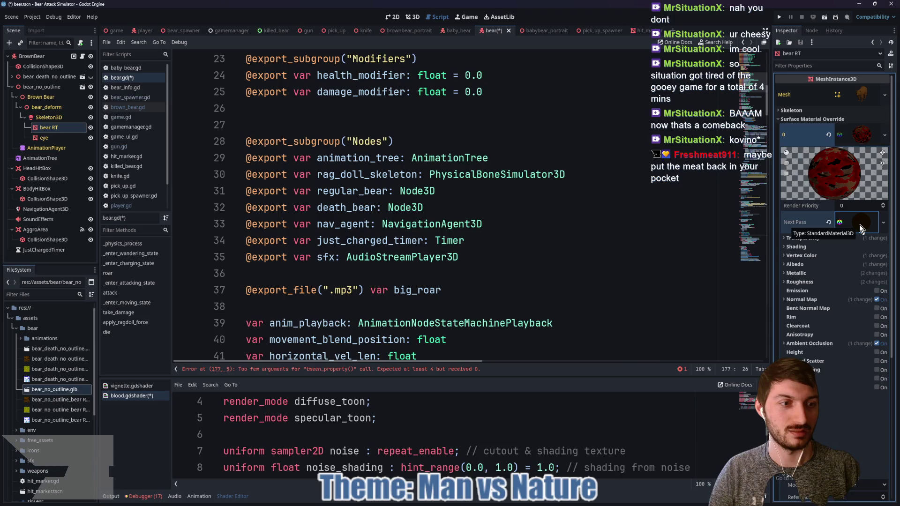
click(861, 310)
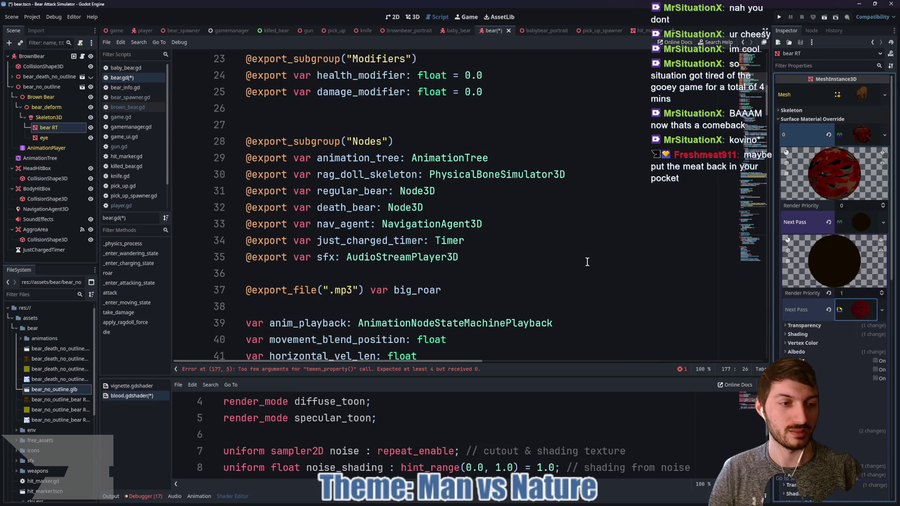
scroll(565, 262, down, 2)
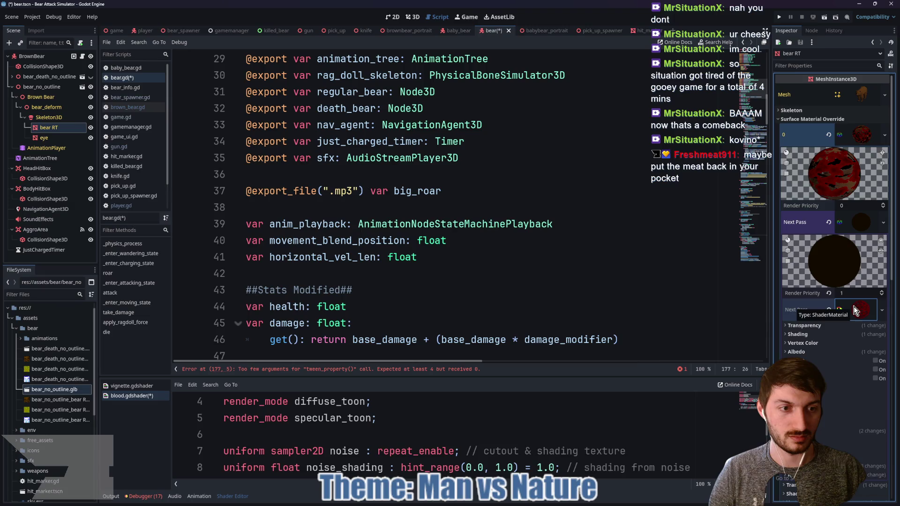
scroll(453, 230, up, 3)
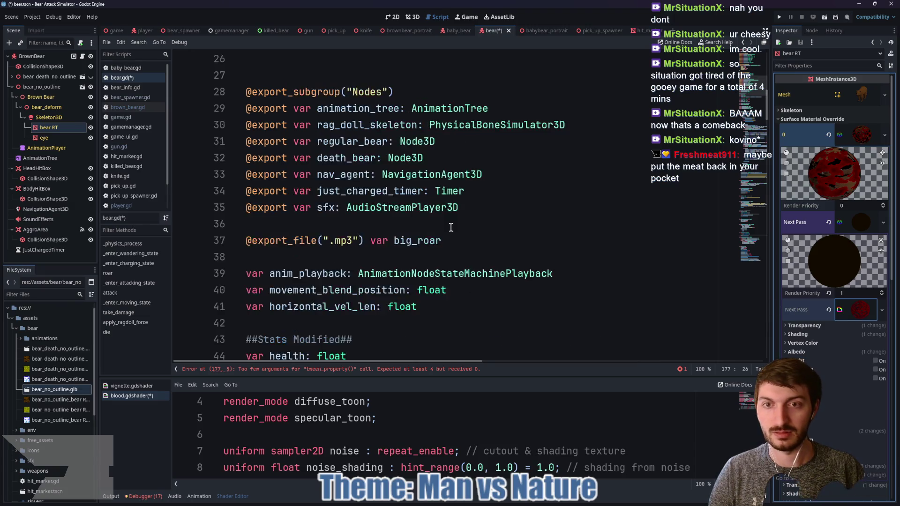
click(492, 307)
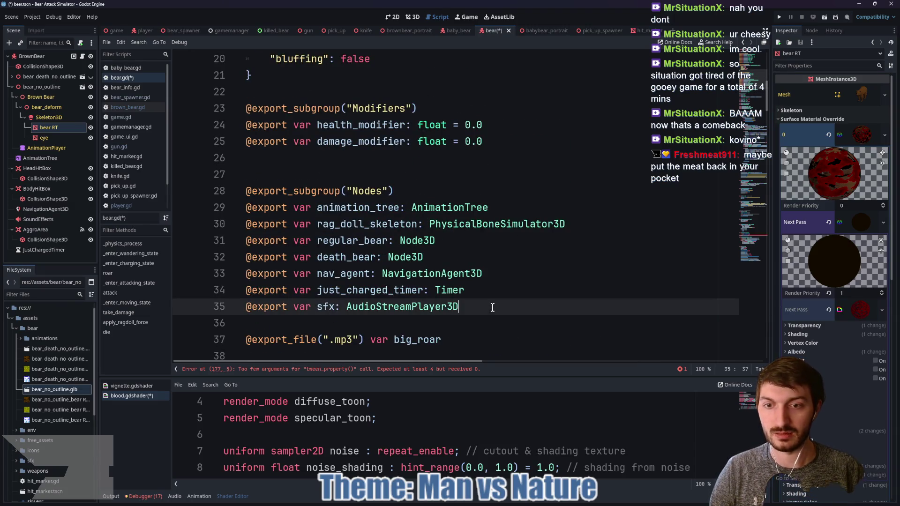
key(Return)
text(@export var body_mesh)
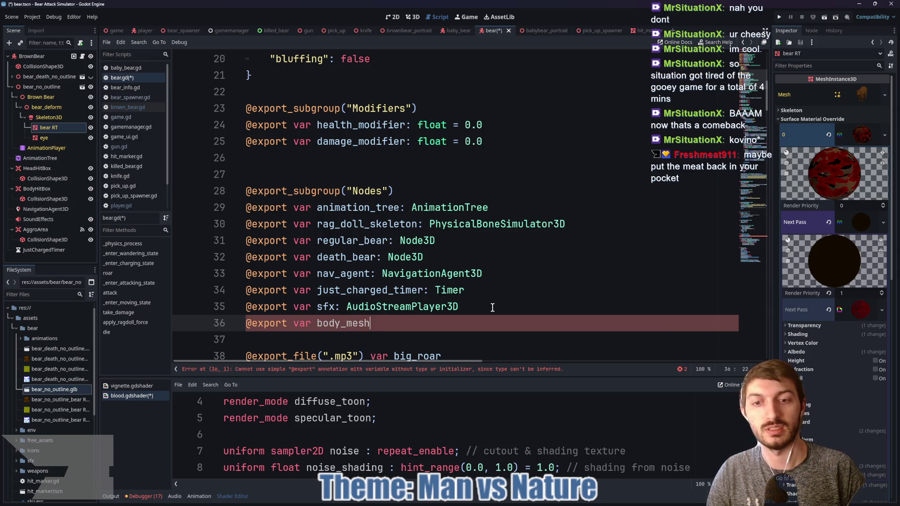
text(MeshInstance)
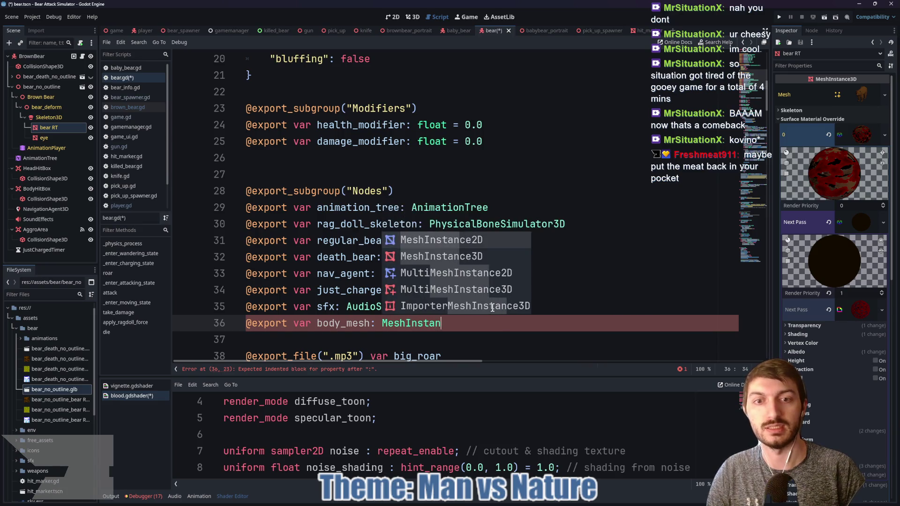
key(Down)
key(Return)
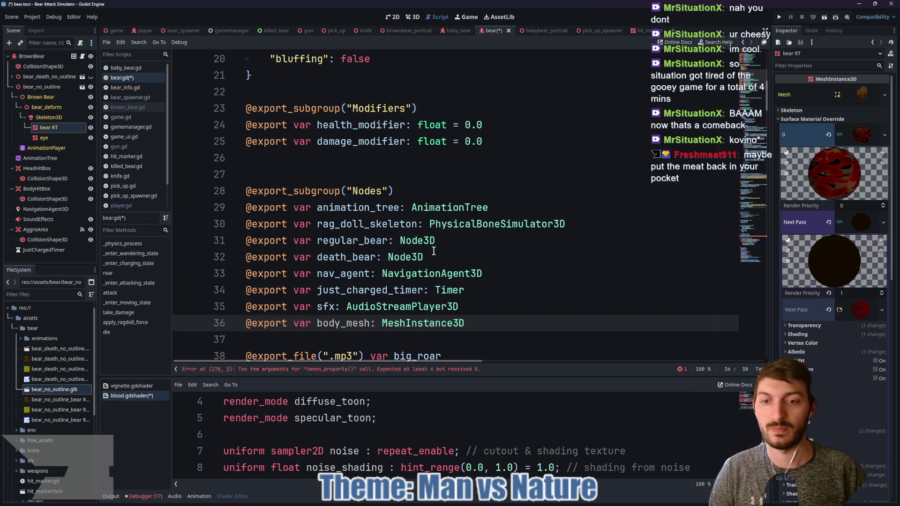
scroll(496, 319, down, 20)
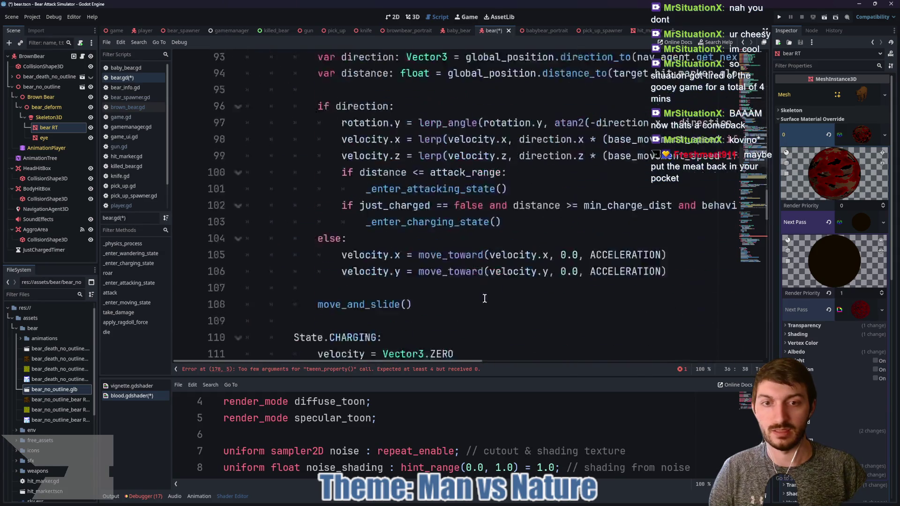
- Set the tween target to body_mesh.get_surface_override_material(0)
scroll(459, 291, down, 15)
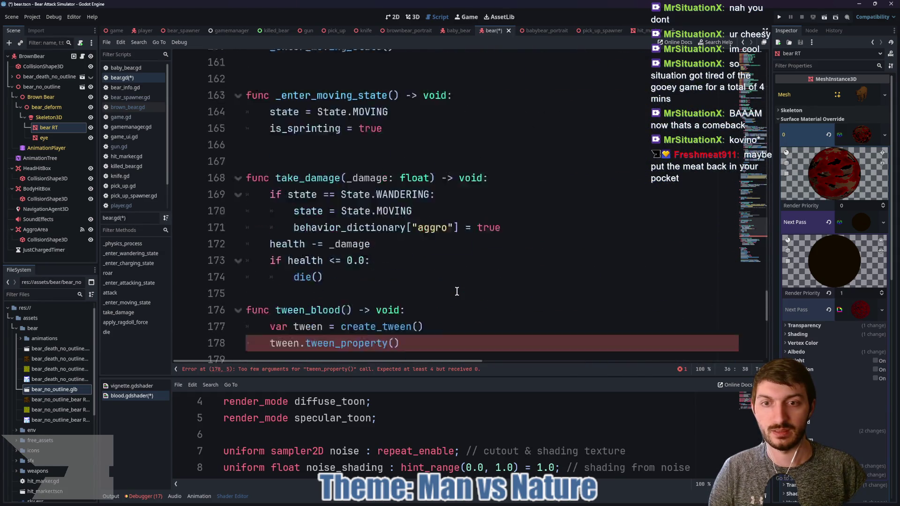
scroll(421, 267, up, 4)
click(395, 241)
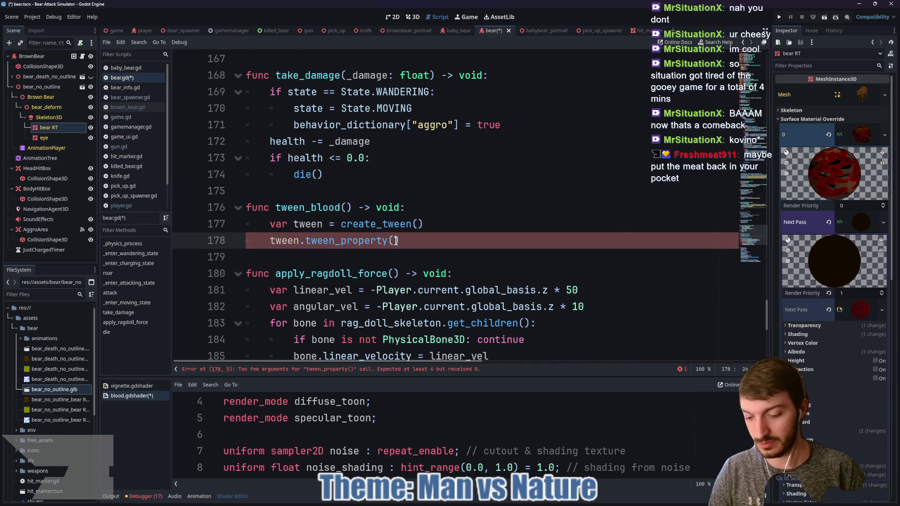
text(body)
key(Return)
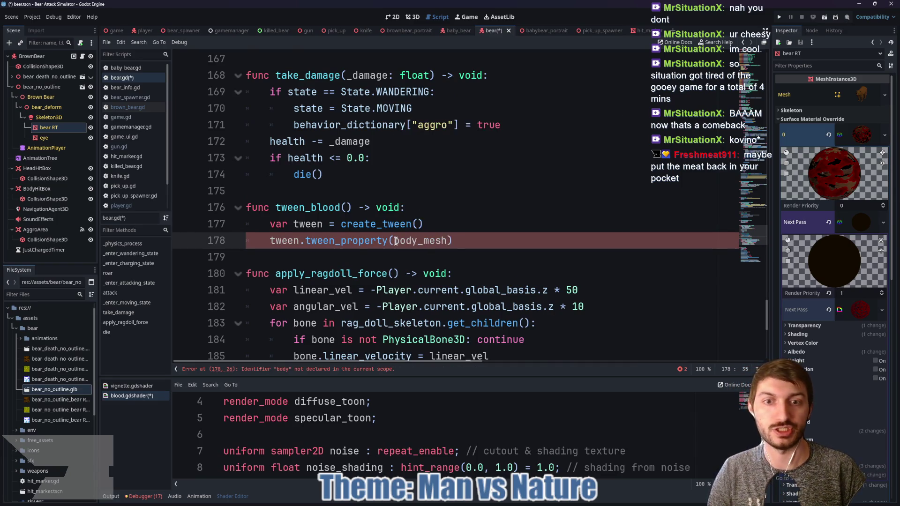
text(.get)
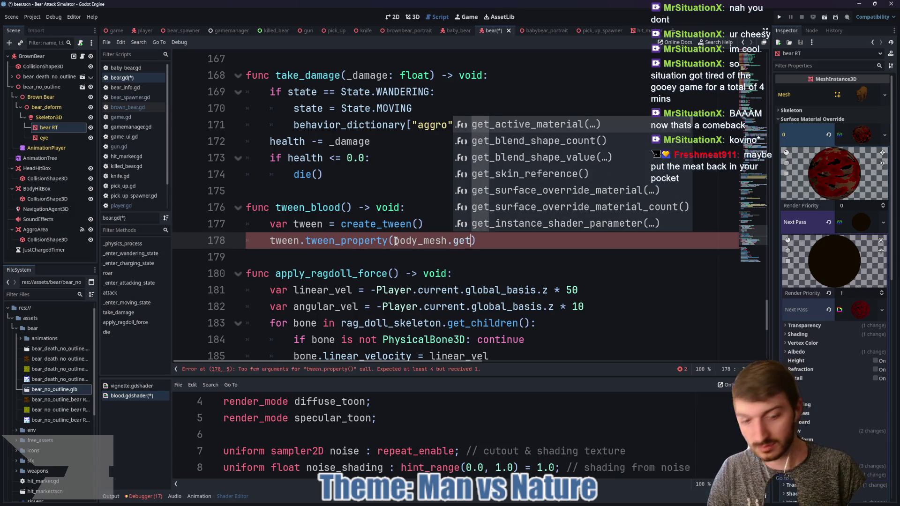
text(_surfa)
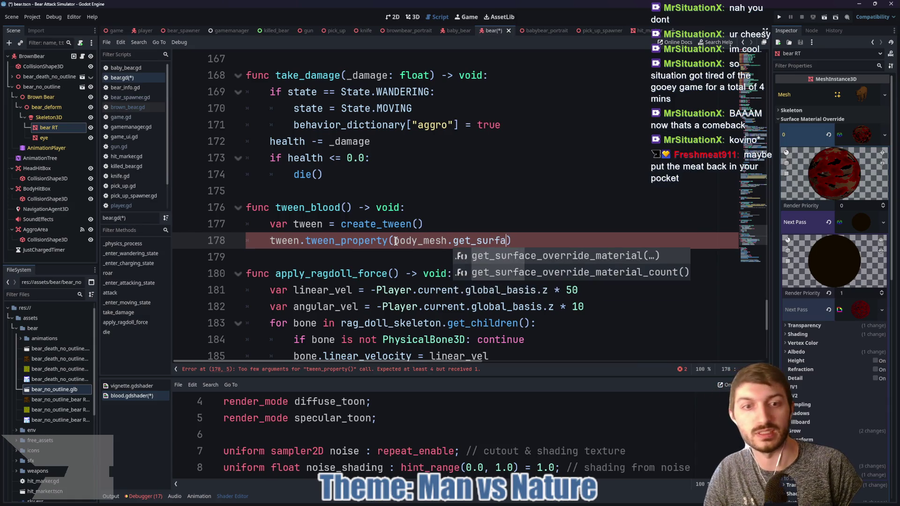
key(Return)
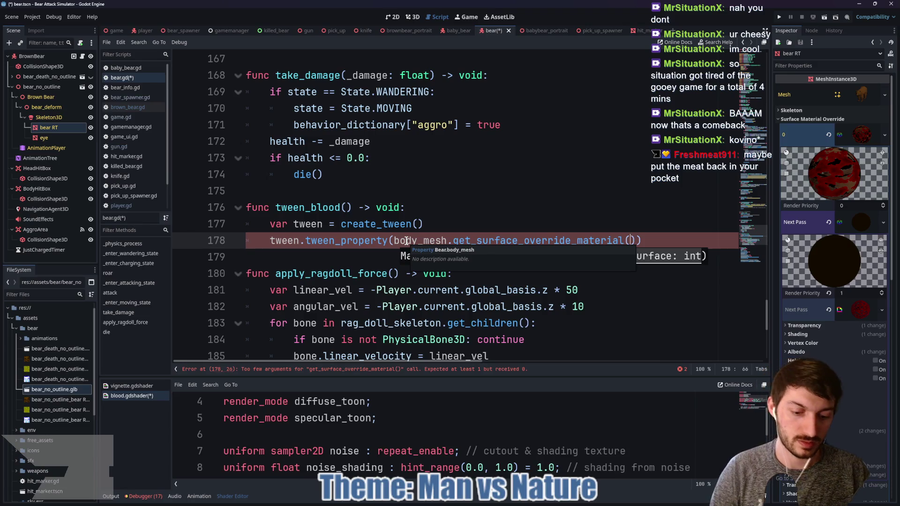
text(0)
- Append .next_pass.next_pass to the material path
click(643, 241)
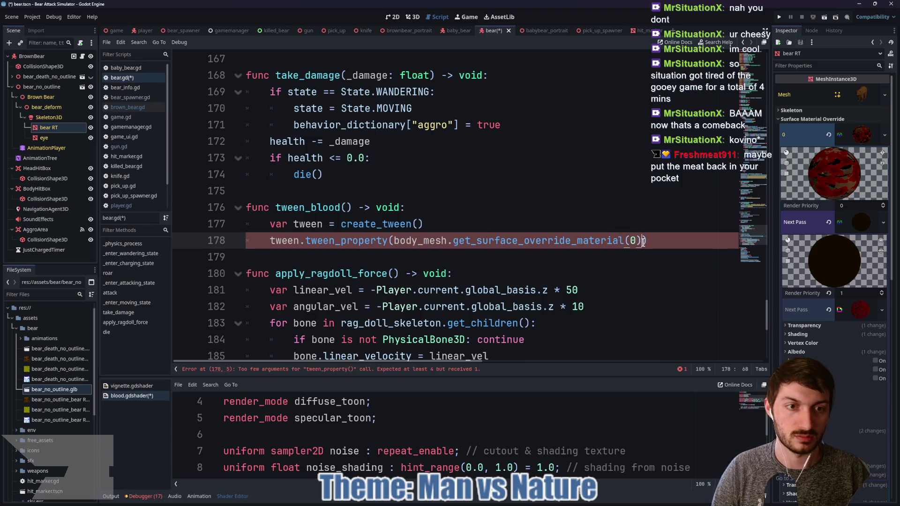
text(.)
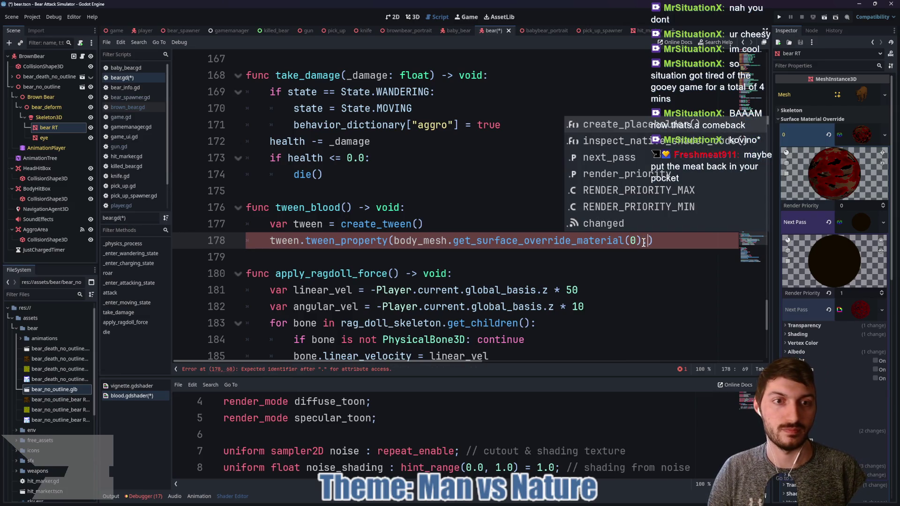
key(Down)
key(Down)
key(Return)
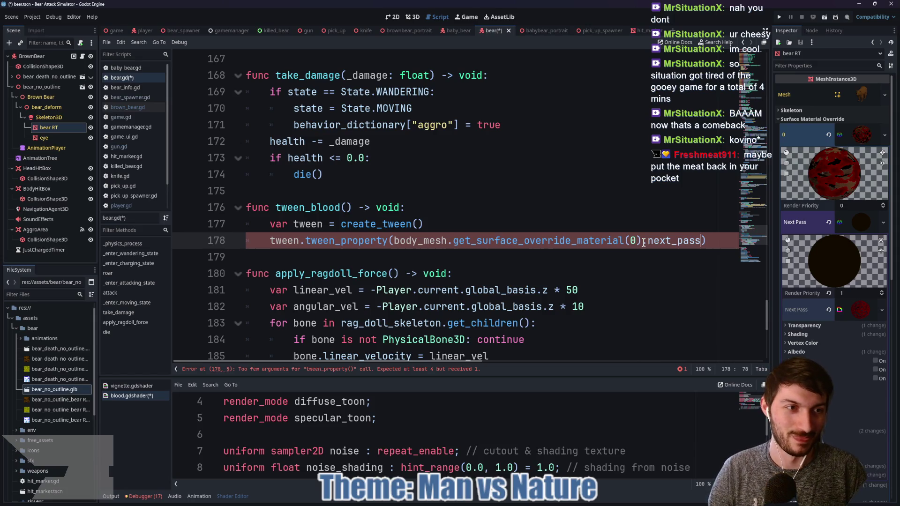
text(.)
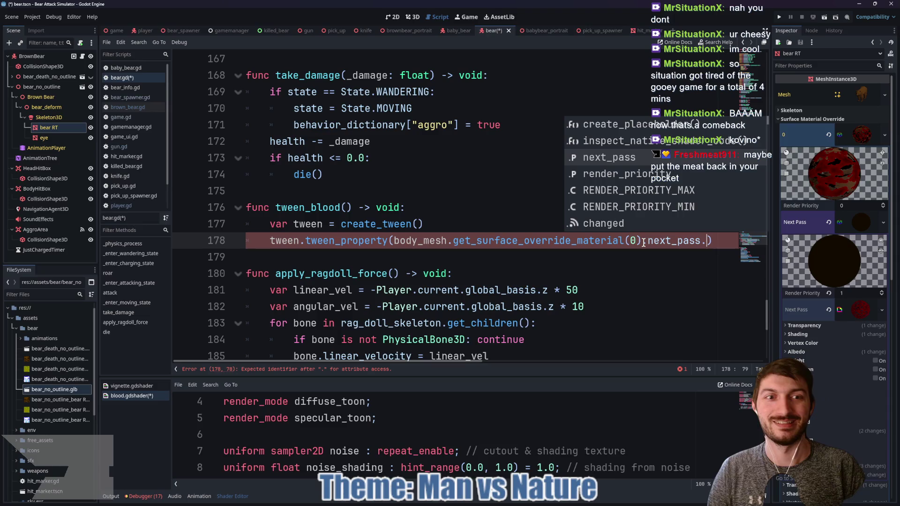
key(Return)
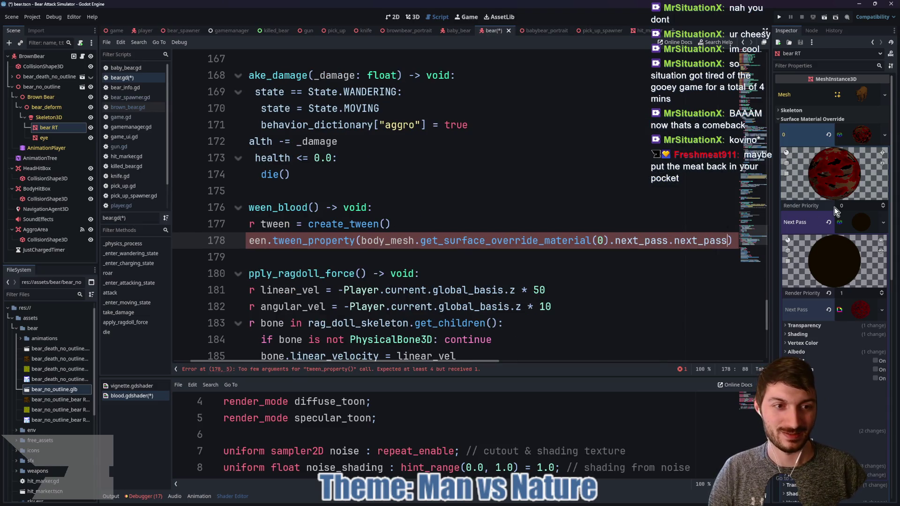
- Expand the Inspector's next-pass chain to confirm the blood shader material is the second pass
click(865, 135)
click(864, 135)
click(856, 224)
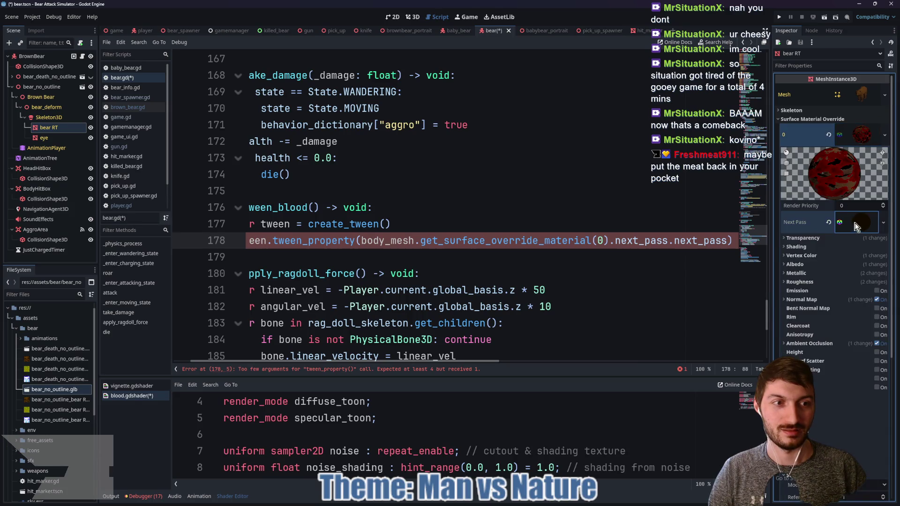
click(856, 221)
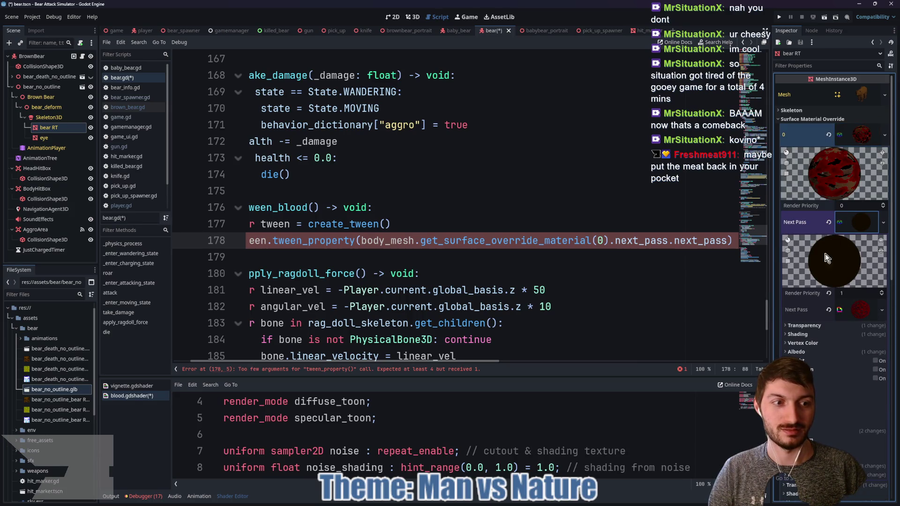
click(856, 310)
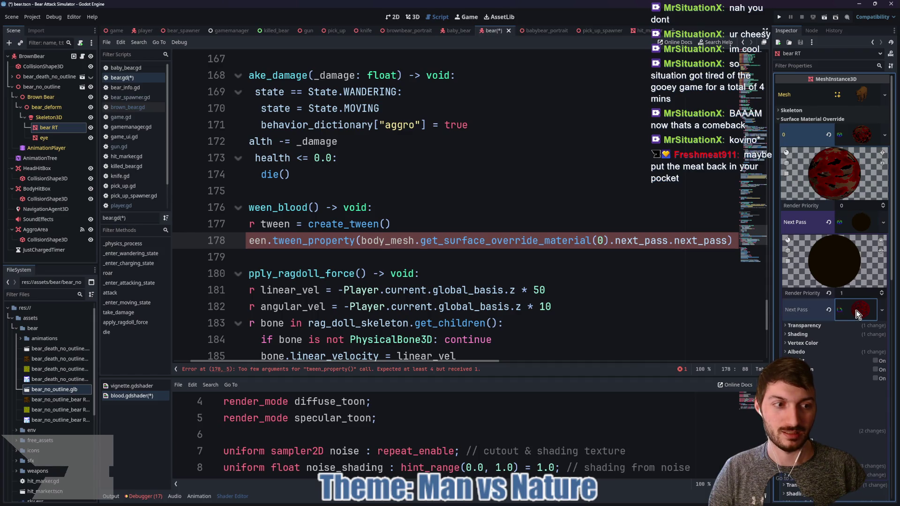
click(731, 240)
- Finish tween_property with "shader_parameter/intensity", 0.5, 0.5
text(, ")
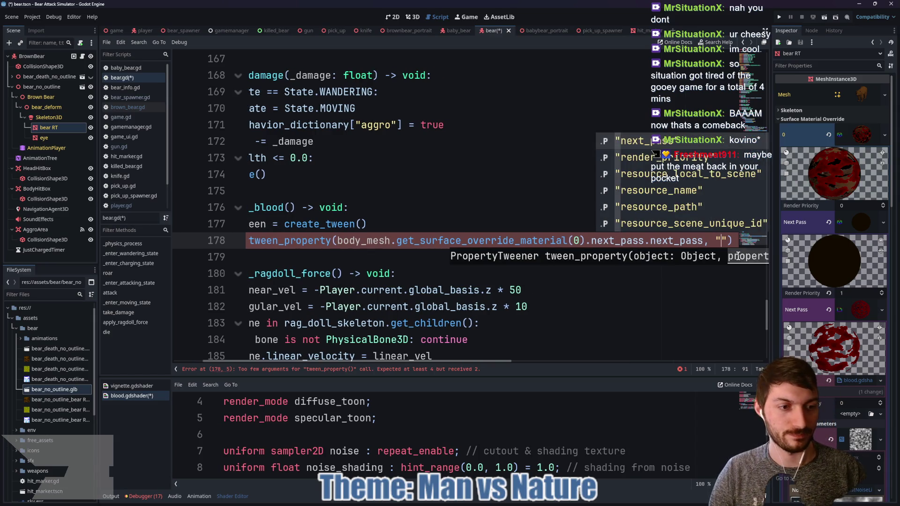
scroll(847, 381, down, 4)
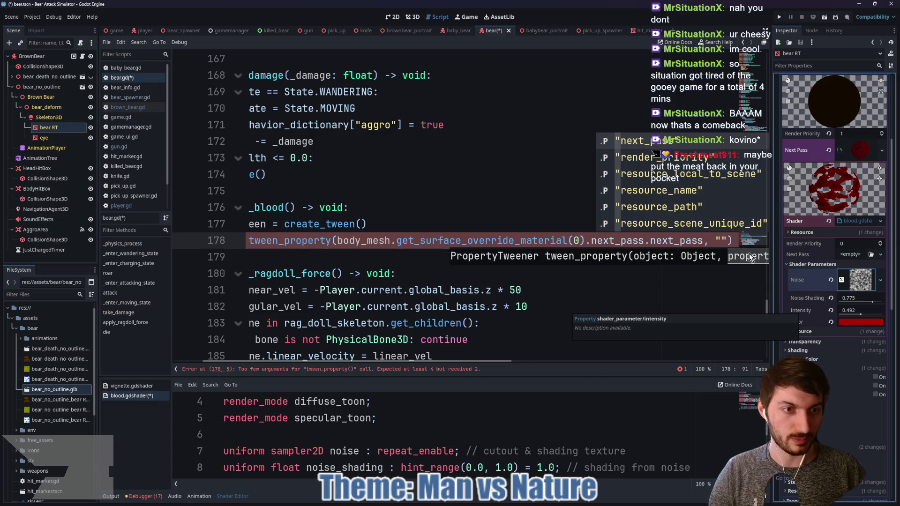
click(725, 241)
text(shader)
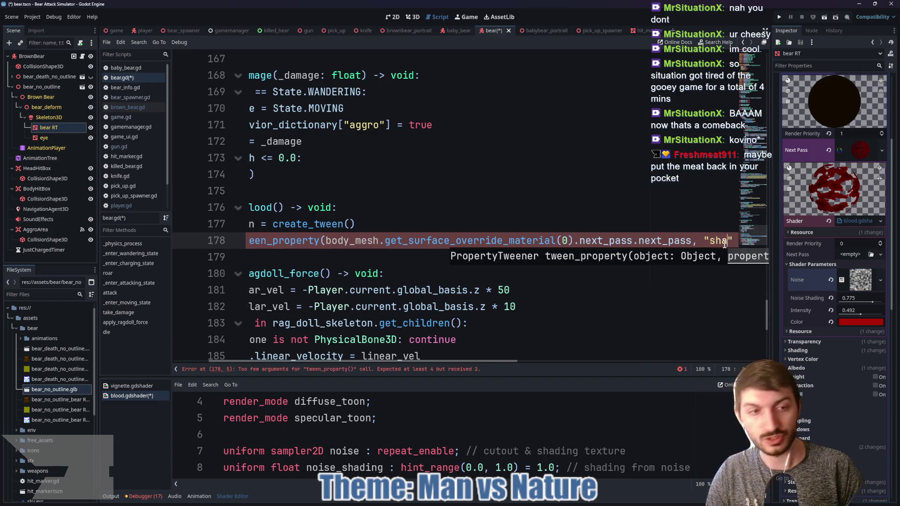
text(_paramete)
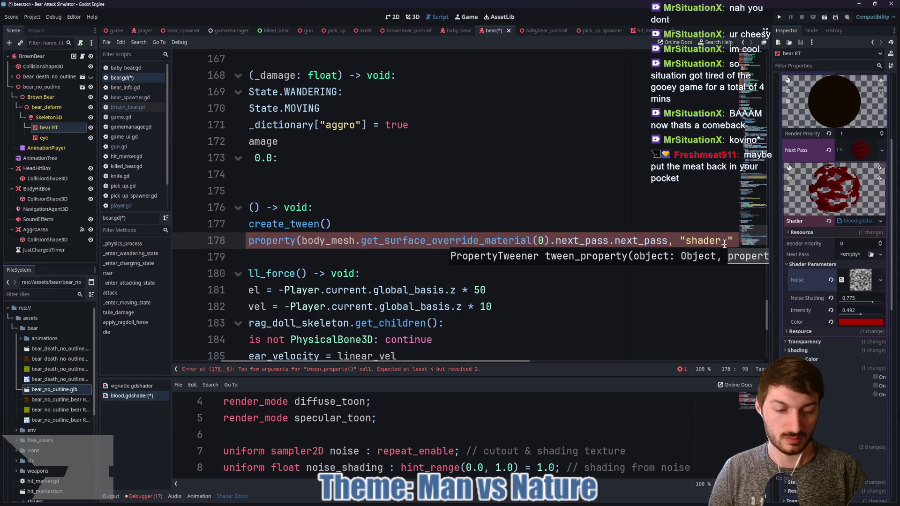
text(r/int)
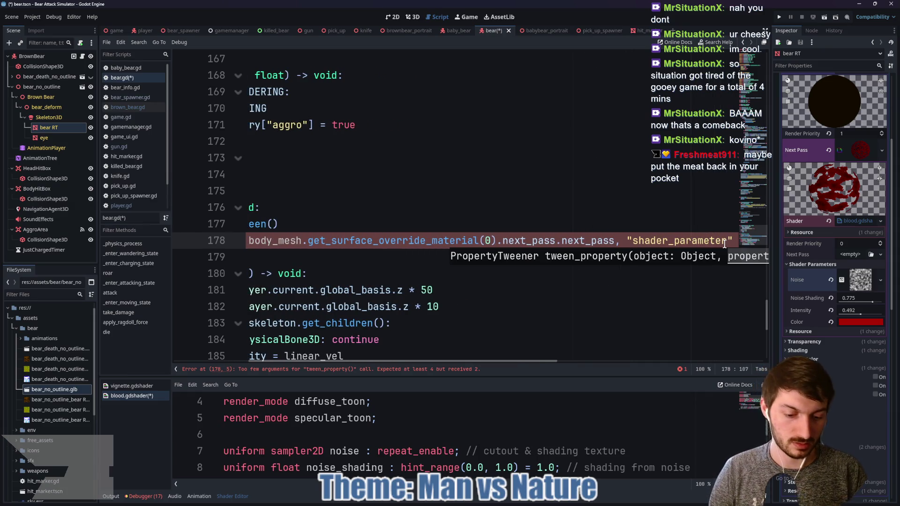
text(ensity)
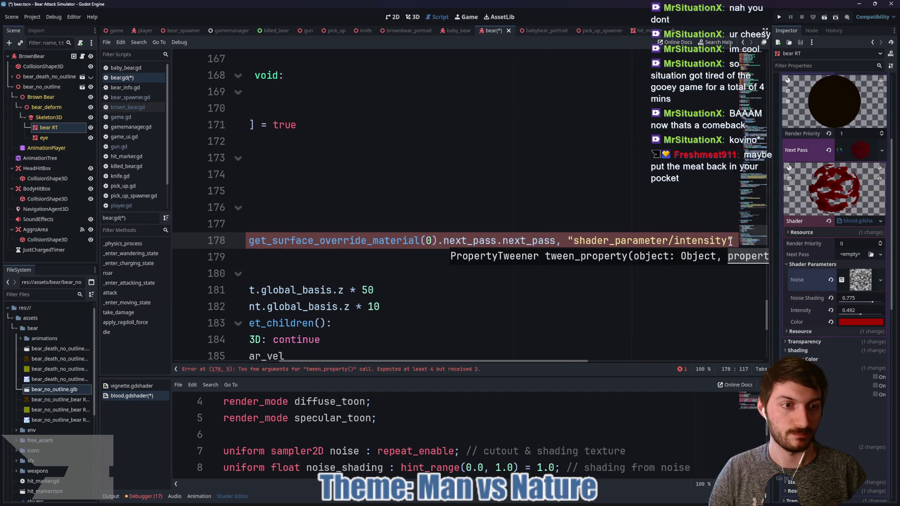
text("))
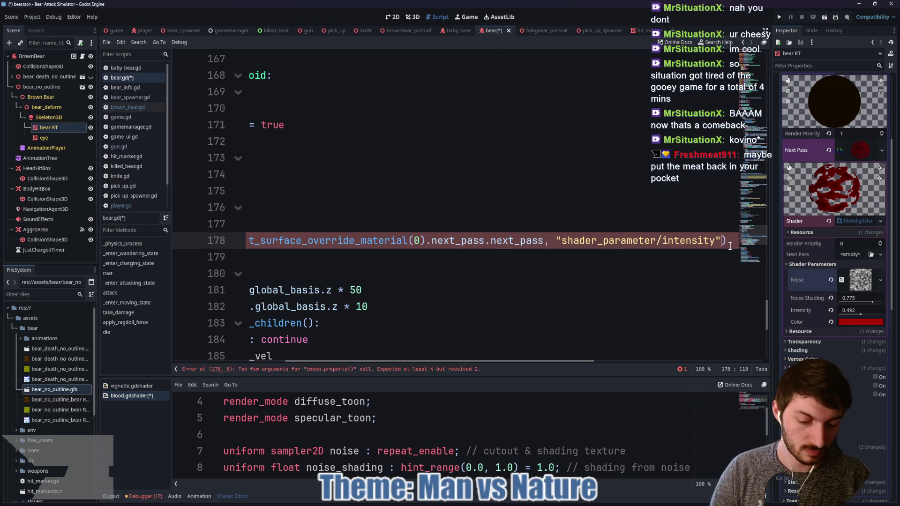
text(, )
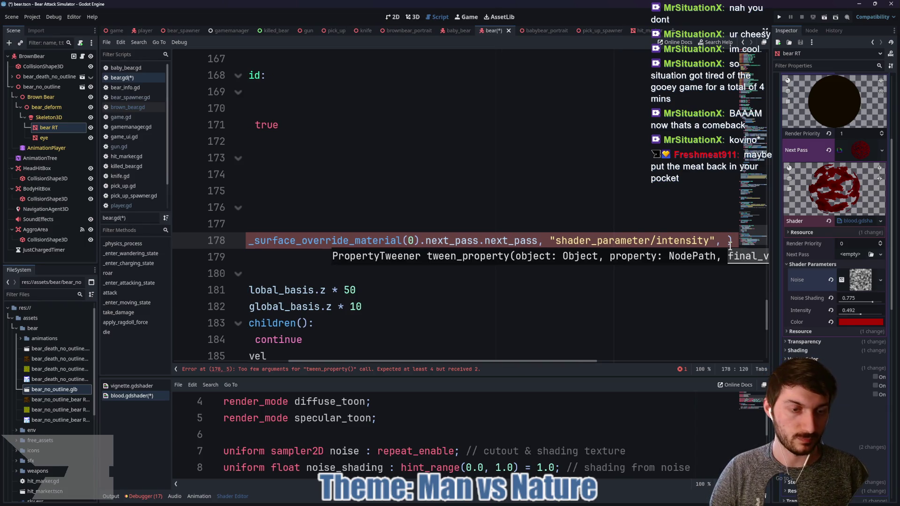
text(0.5)
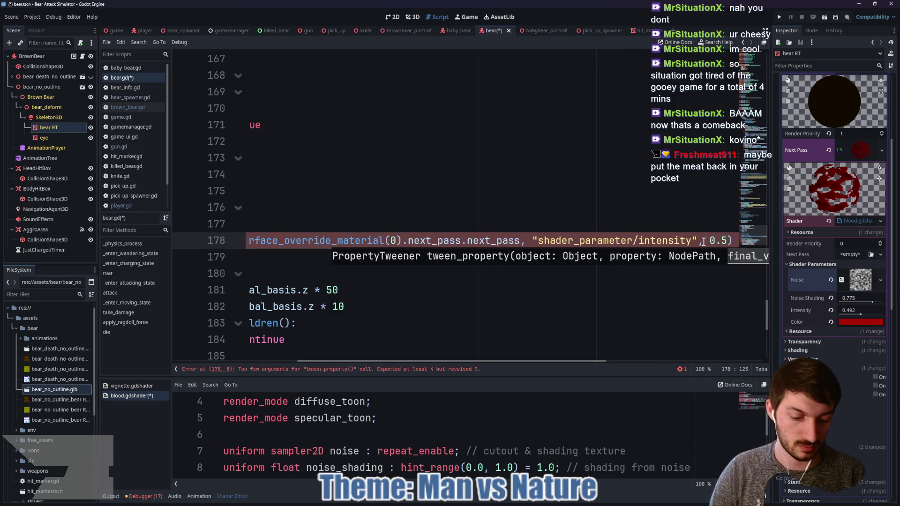
text(, )
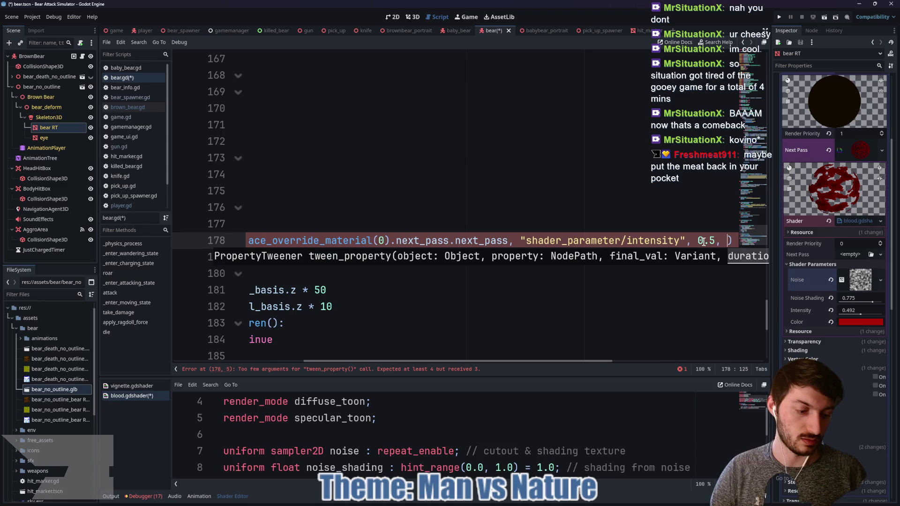
text(0.5)
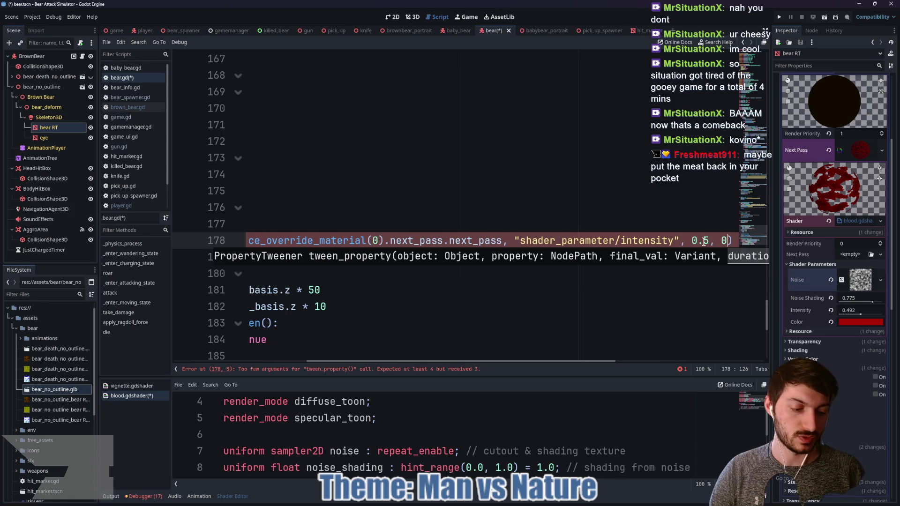
click(698, 241)
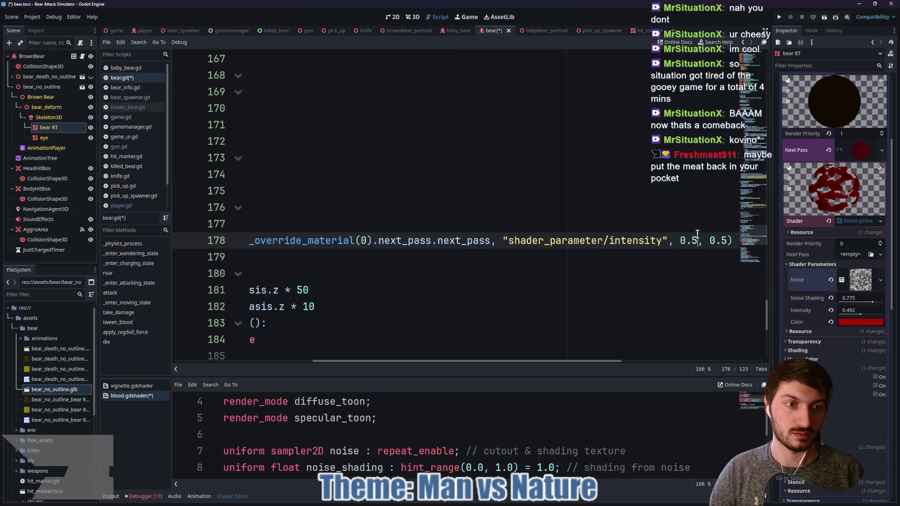
- Save, add a '#TODO Blood' comment above tween_blood with blank-line spacing, and save again
key(ctrl+s)
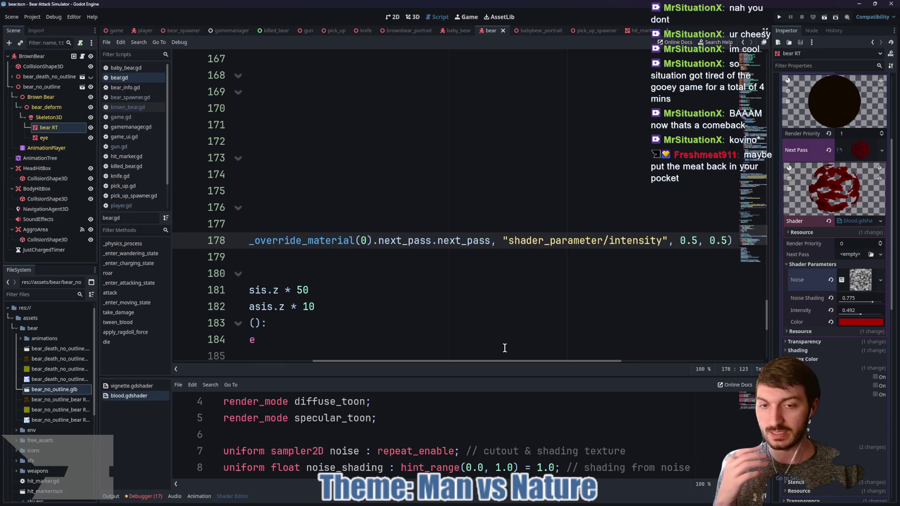
drag(488, 361, 280, 364)
click(311, 255)
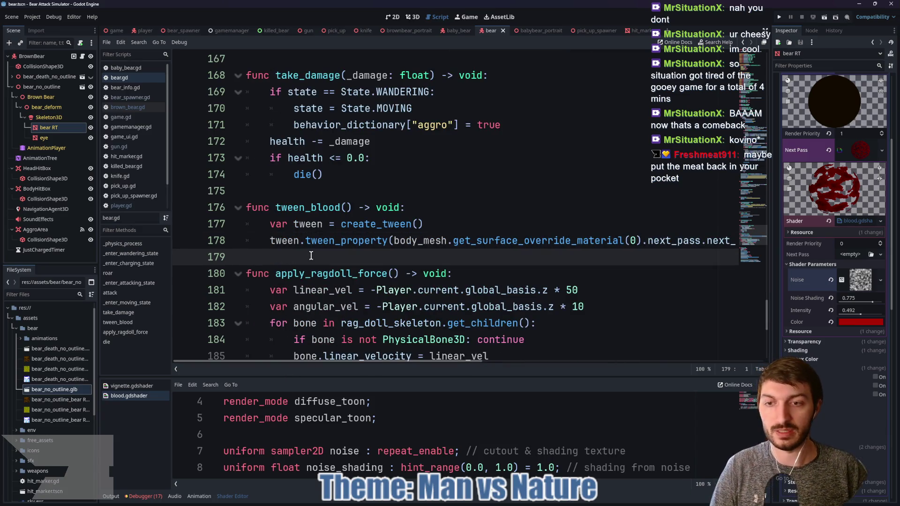
key(Return)
key(Return)
click(297, 191)
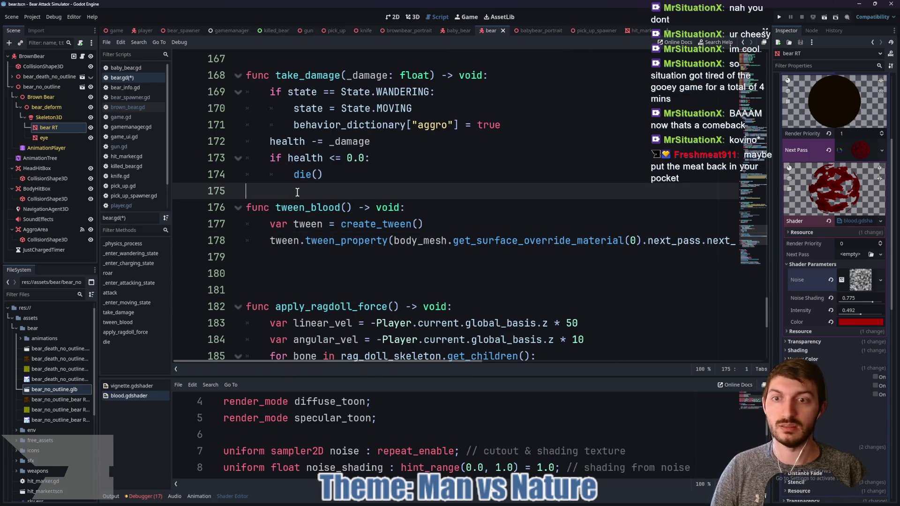
key(Return)
text(#TODO)
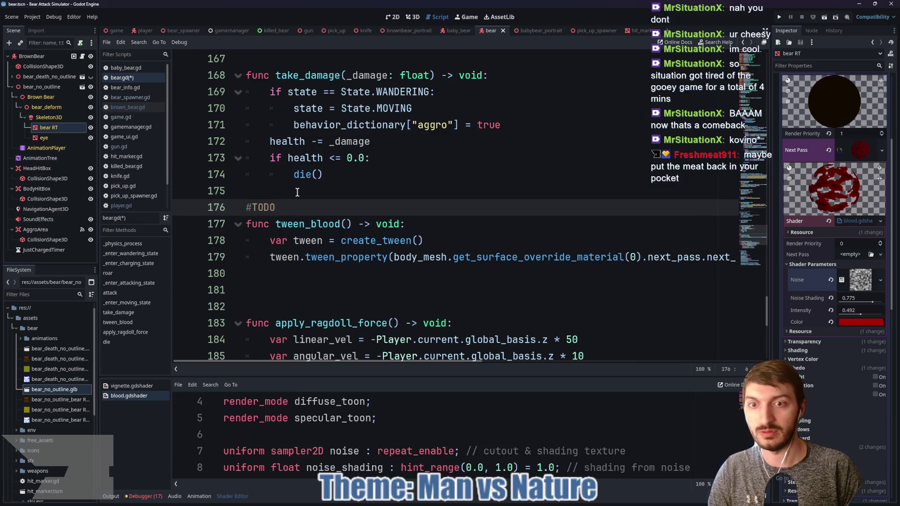
text( Blood)
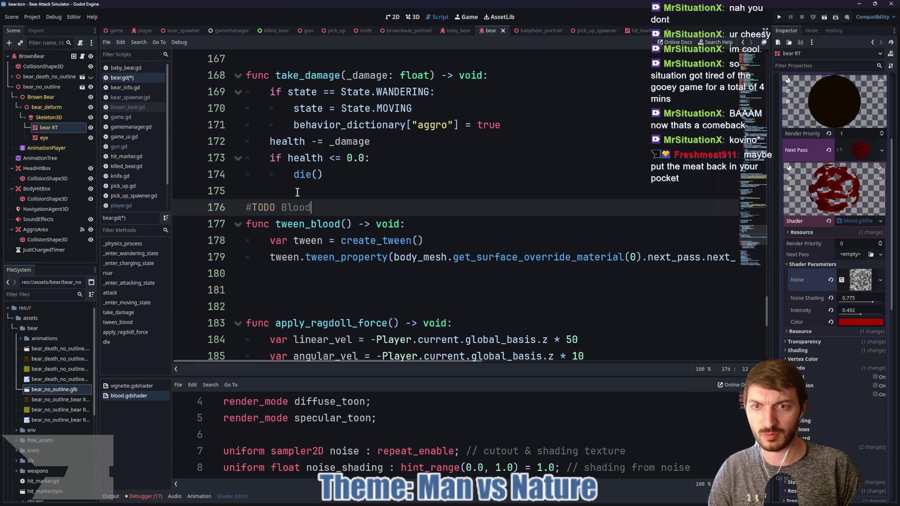
key(ctrl+s)
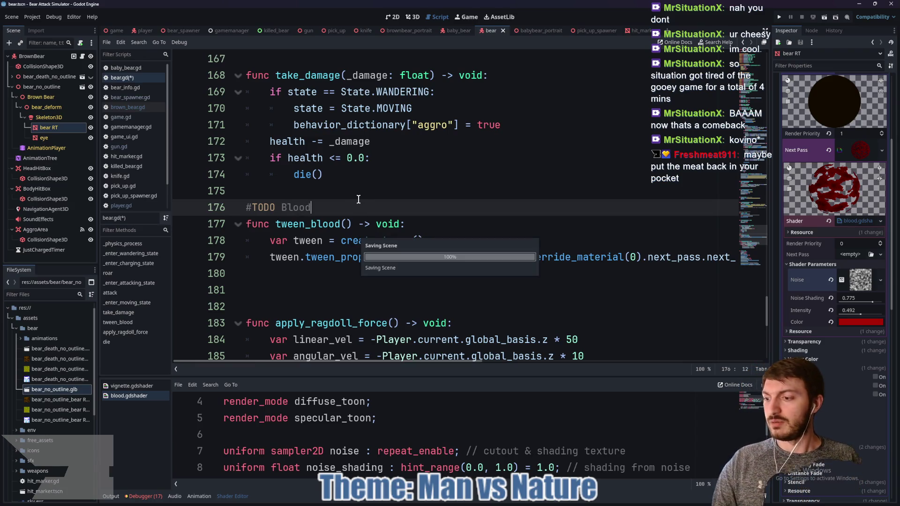
- Commit the four changed files to main in GitHub Desktop with summary 'blood shader'
click(504, 502)
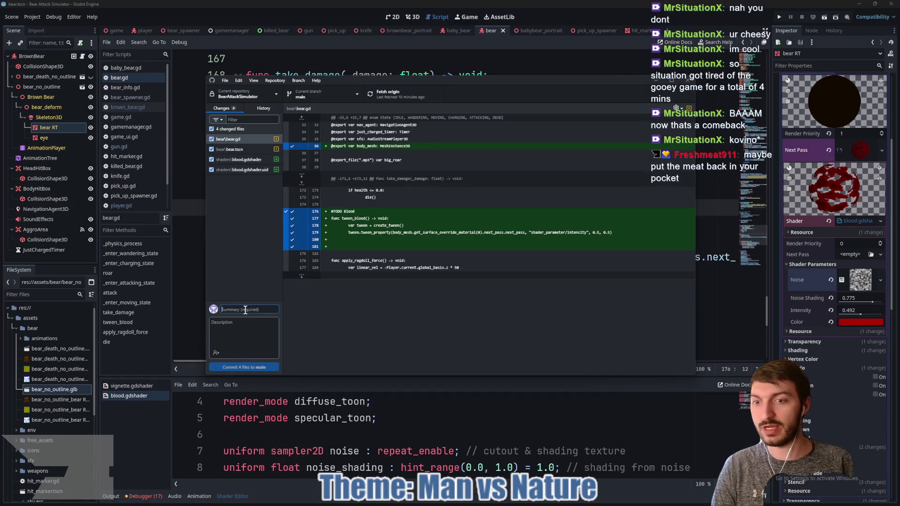
text(blood s)
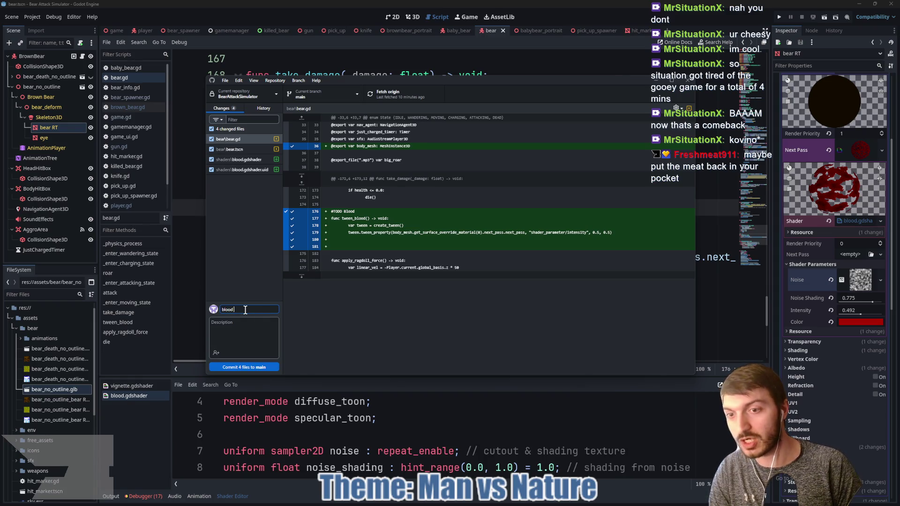
text(hader)
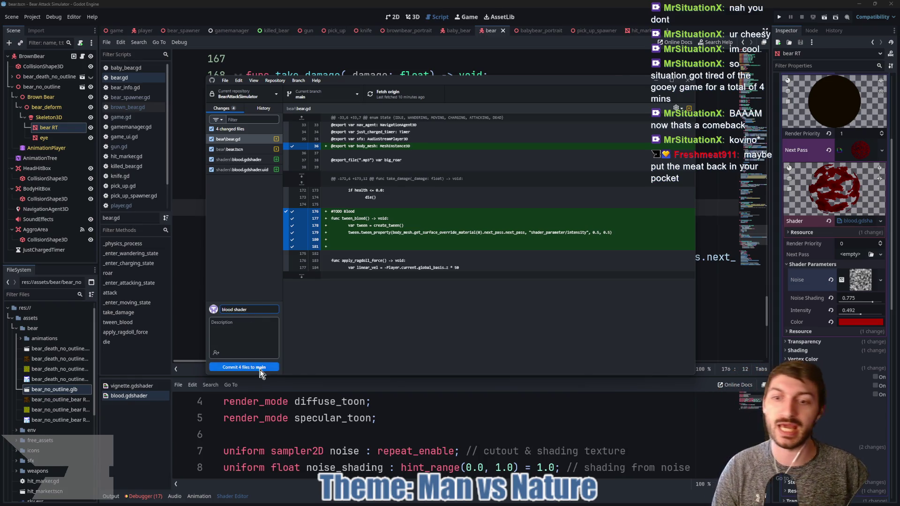
click(256, 367)
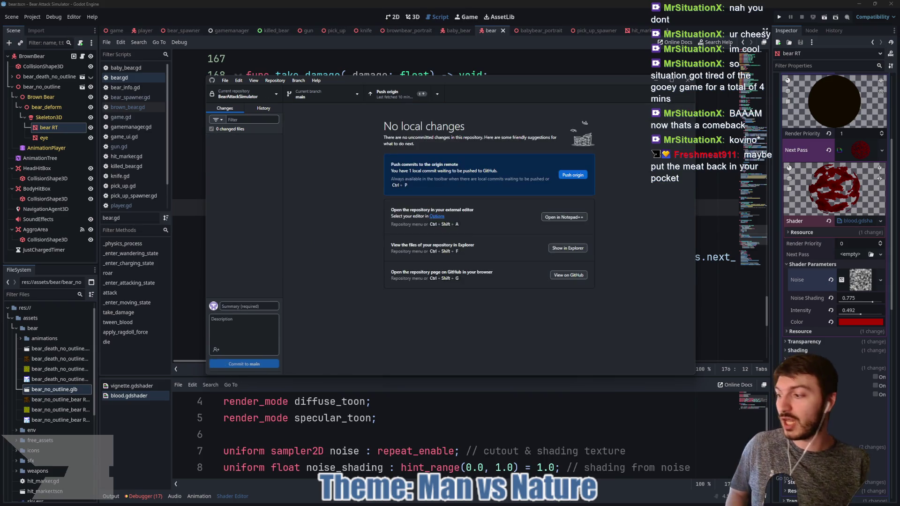